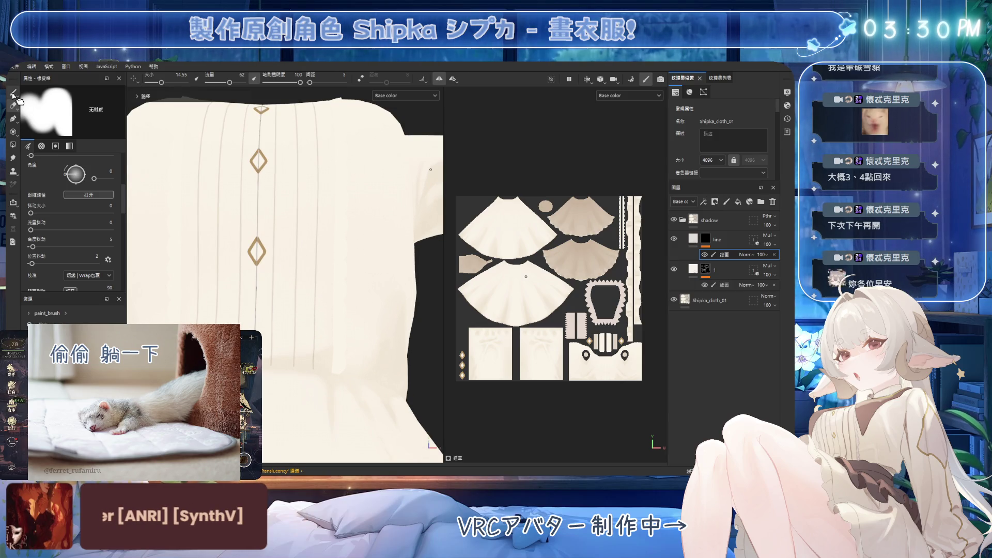
Step: Select the blue centre pleat path with the path tool, then orbit to a frontal close-up
click(13, 118)
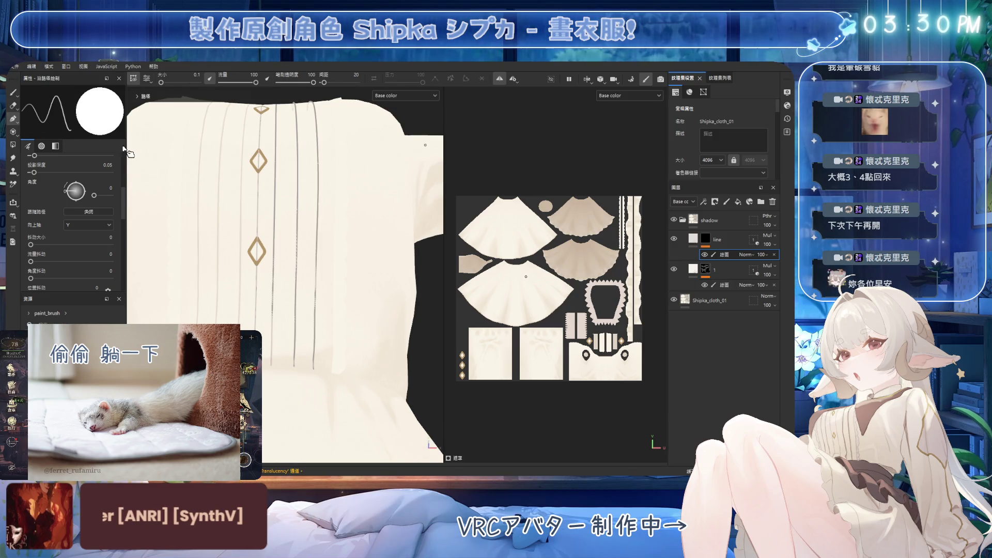
click(297, 177)
scroll(341, 214, up, 2)
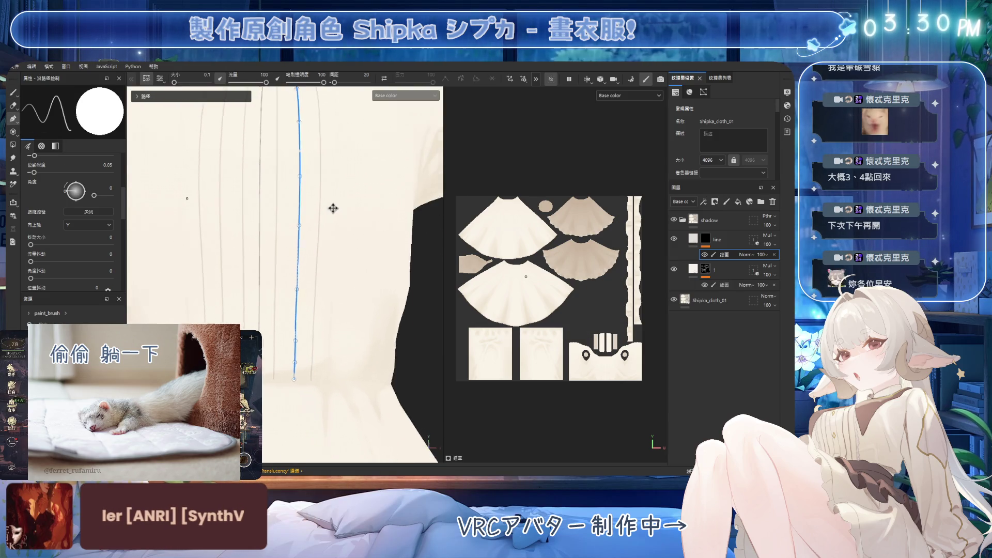
mouse_move(354, 223)
alt+mouse_down()
mouse_move(327, 195)
mouse_move(332, 165)
mouse_move(361, 195)
mouse_move(335, 251)
mouse_move(363, 227)
alt+mouse_up()
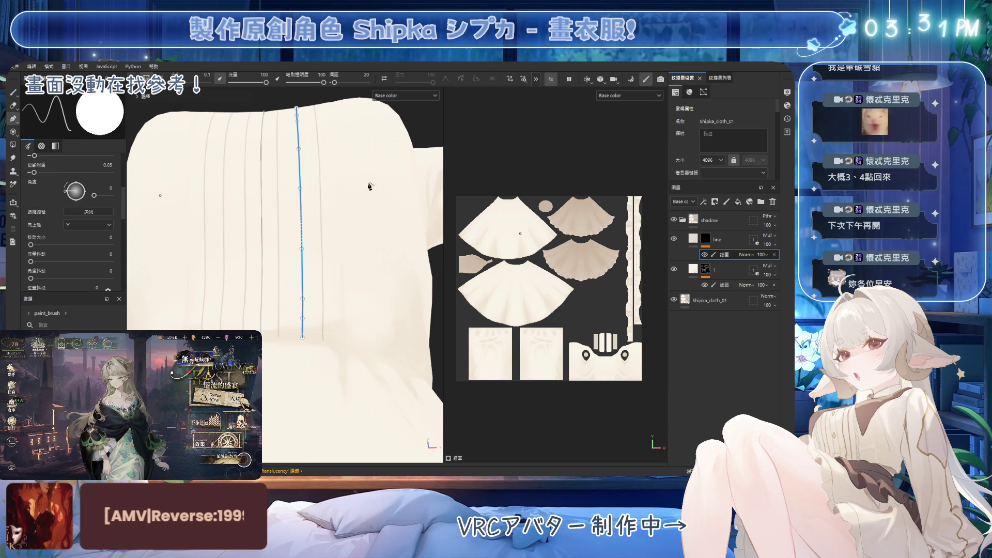
scroll(385, 215, down, 5)
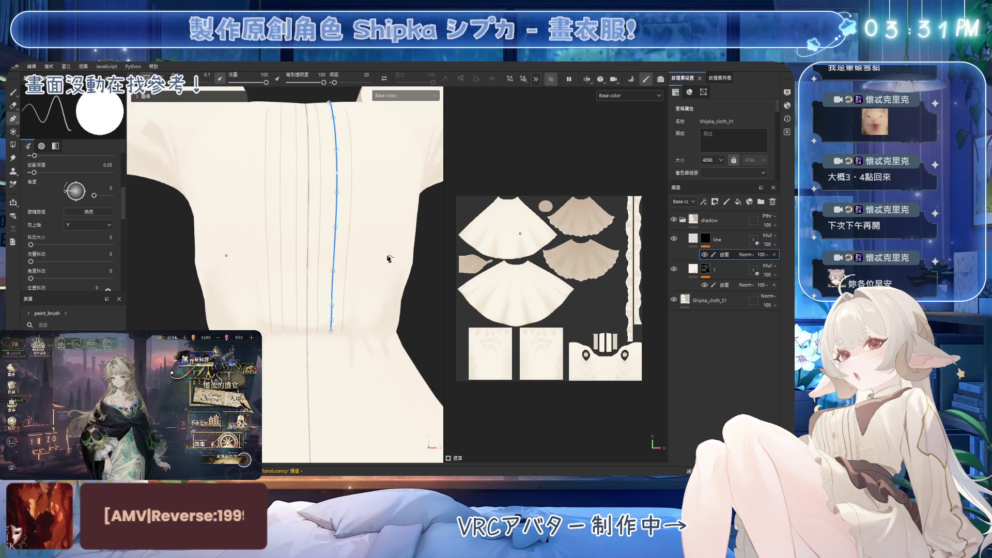
mouse_move(371, 317)
alt+mouse_down()
mouse_move(401, 379)
mouse_move(353, 253)
mouse_move(310, 189)
mouse_move(349, 194)
mouse_move(288, 208)
mouse_move(343, 192)
mouse_move(355, 244)
mouse_move(359, 221)
alt+mouse_up()
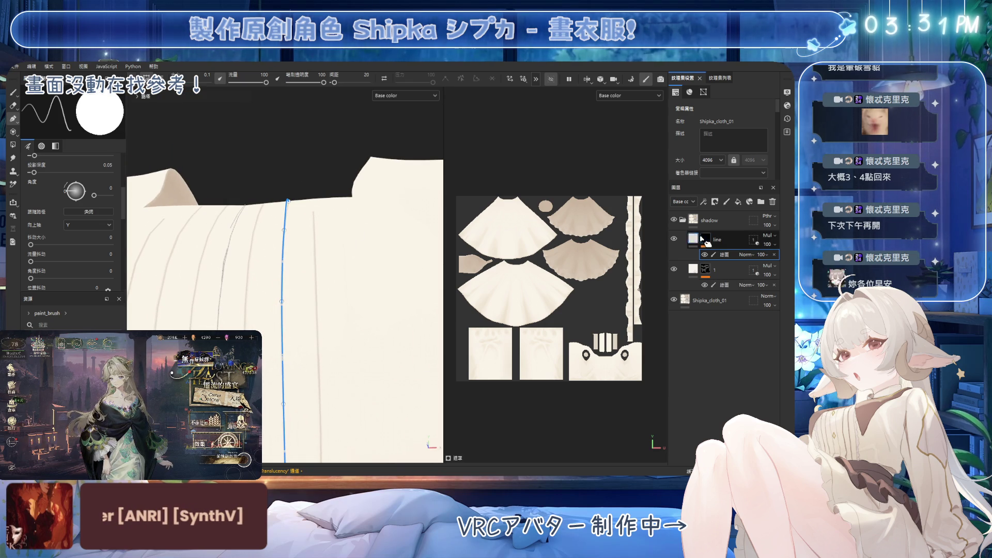
Step: View the line layer's mask, select its paint sublayer's pleat path, and delete the sublayer
alt+click(705, 239)
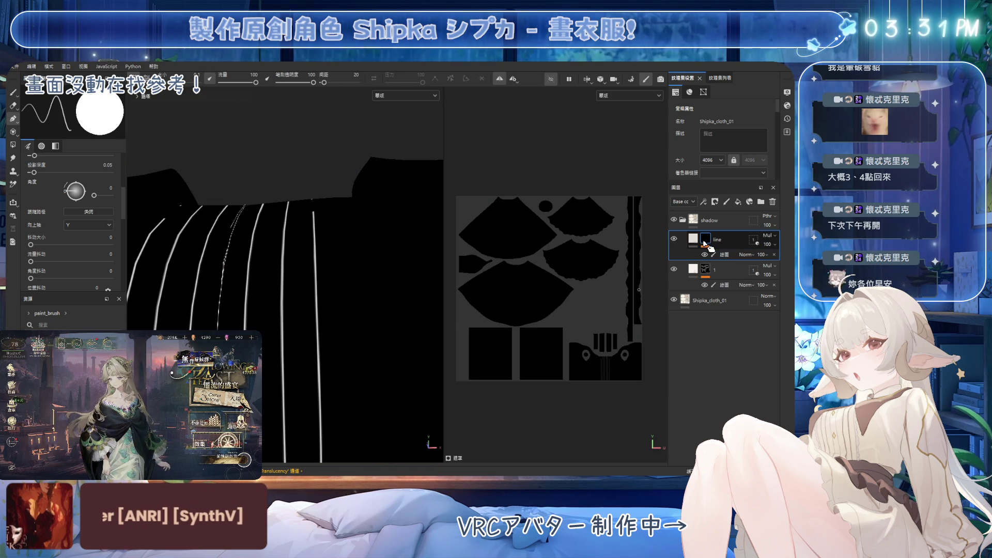
click(723, 254)
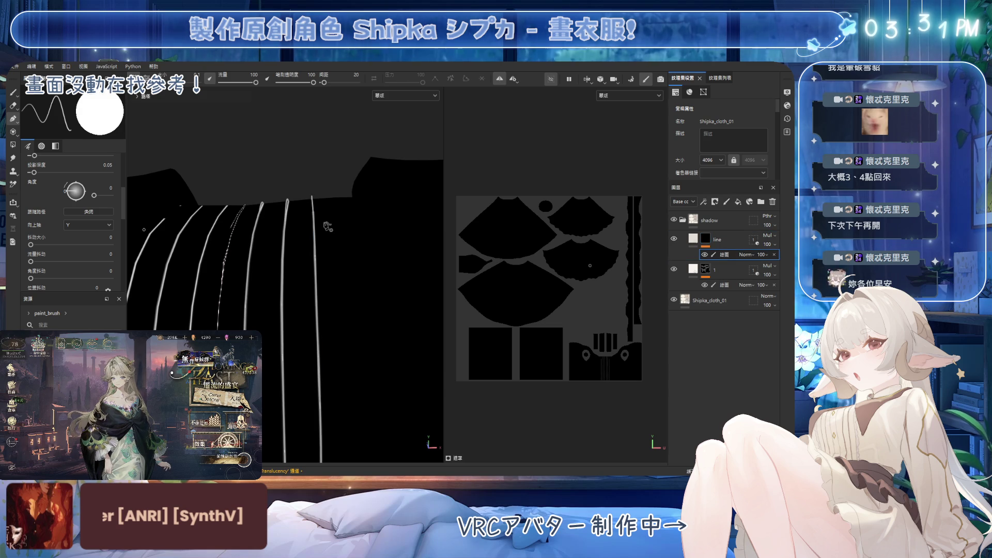
mouse_move(398, 233)
alt+mouse_down()
mouse_move(328, 239)
mouse_move(336, 258)
mouse_move(367, 212)
alt+mouse_up()
click(382, 178)
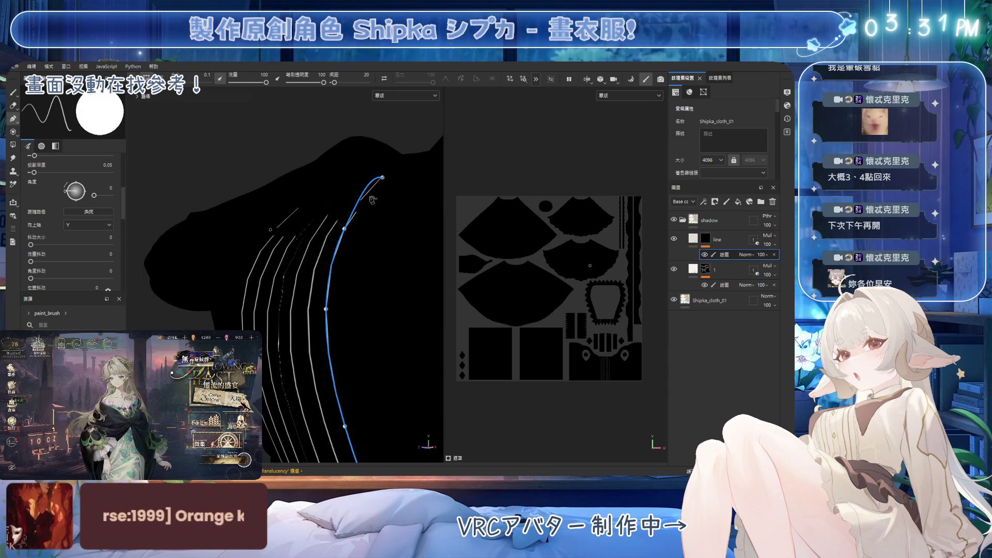
mouse_move(345, 229)
alt+mouse_down()
mouse_move(377, 269)
mouse_move(356, 217)
alt+mouse_up()
key(Delete)
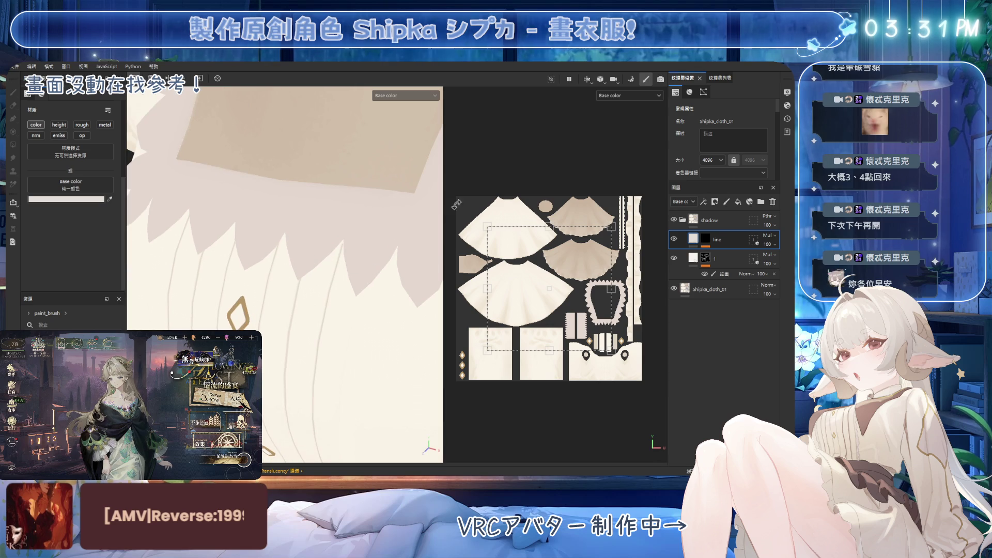
Step: Restore the pleat path, hide the collar ruffle, and add and reposition a new control point
click(385, 195)
alt+drag(356, 218, 333, 243)
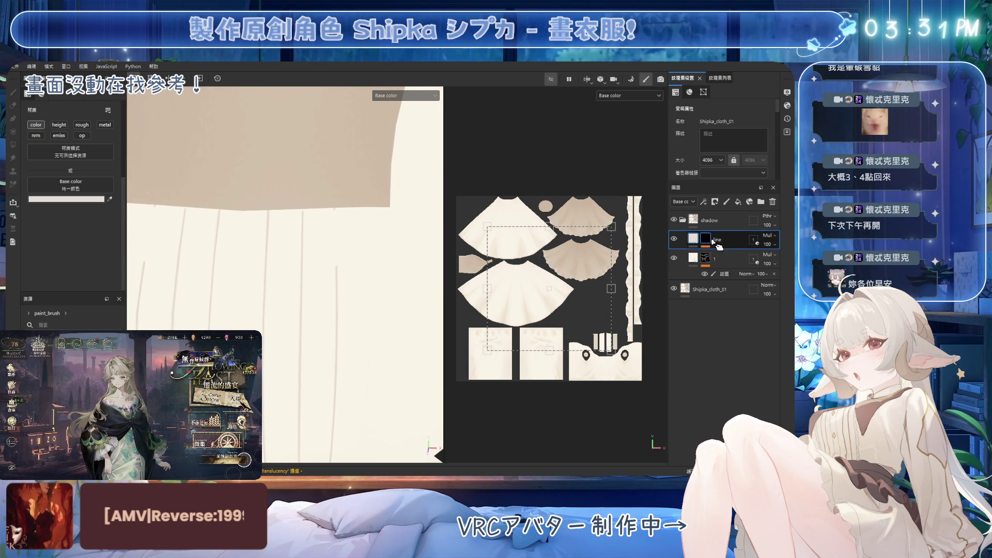
key(ctrl+z)
key(ctrl+z)
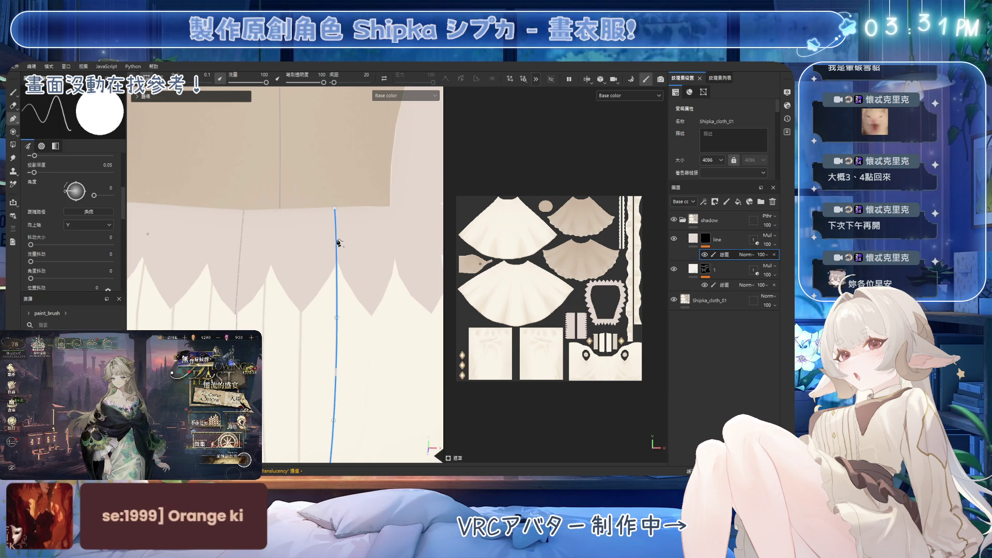
click(337, 239)
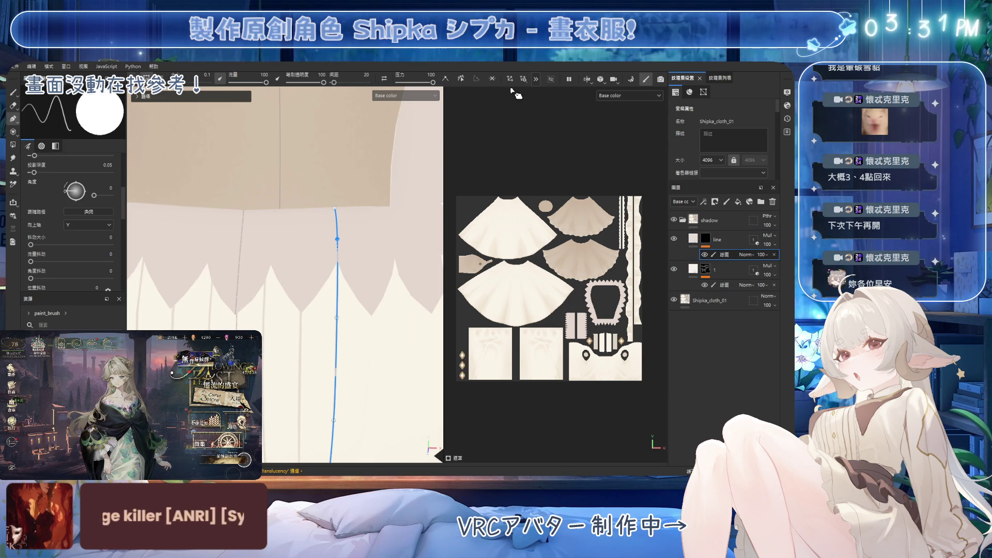
click(551, 79)
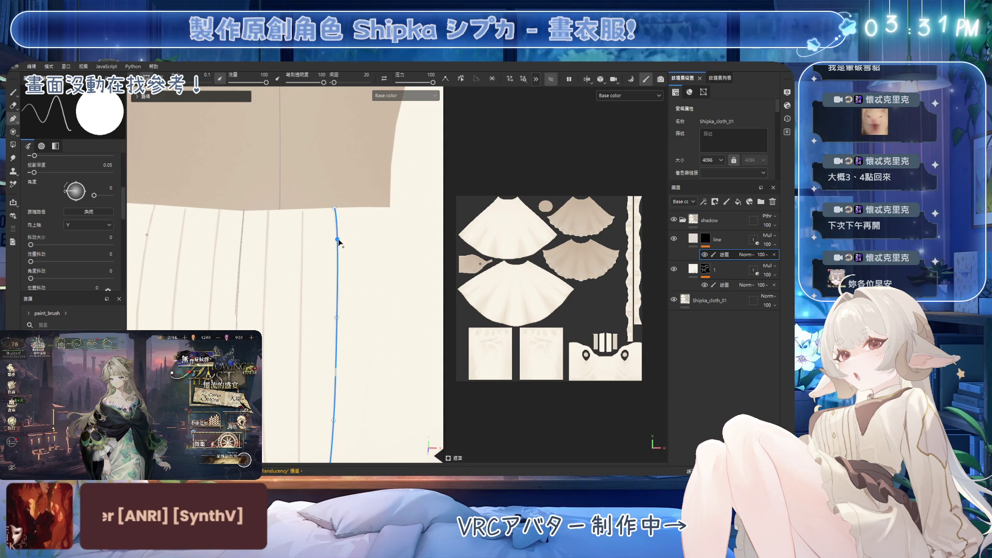
drag(338, 243, 384, 233)
key(Escape)
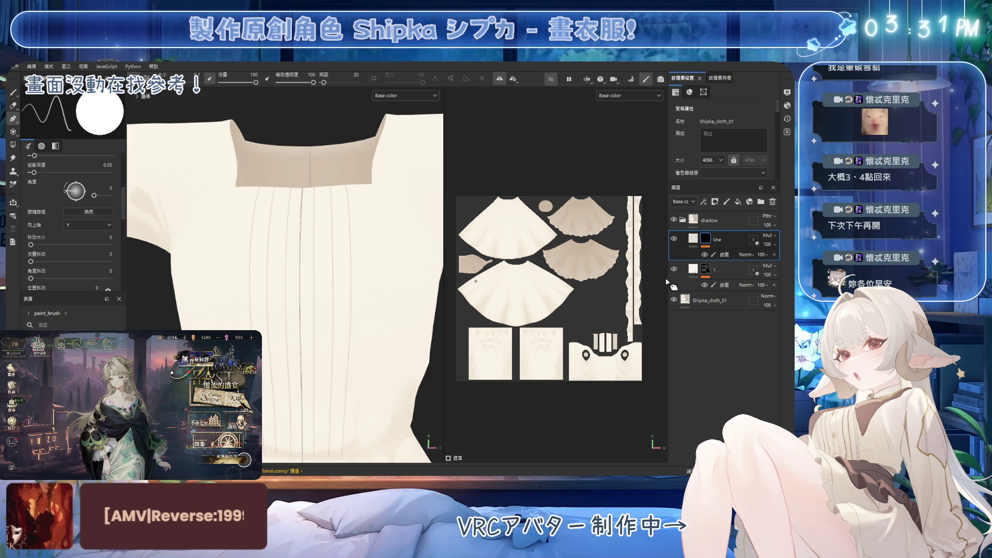
Step: Duplicate the line layer, delete the copy's paint sublayer, and move both line layers above shadow
scroll(410, 272, down, 1)
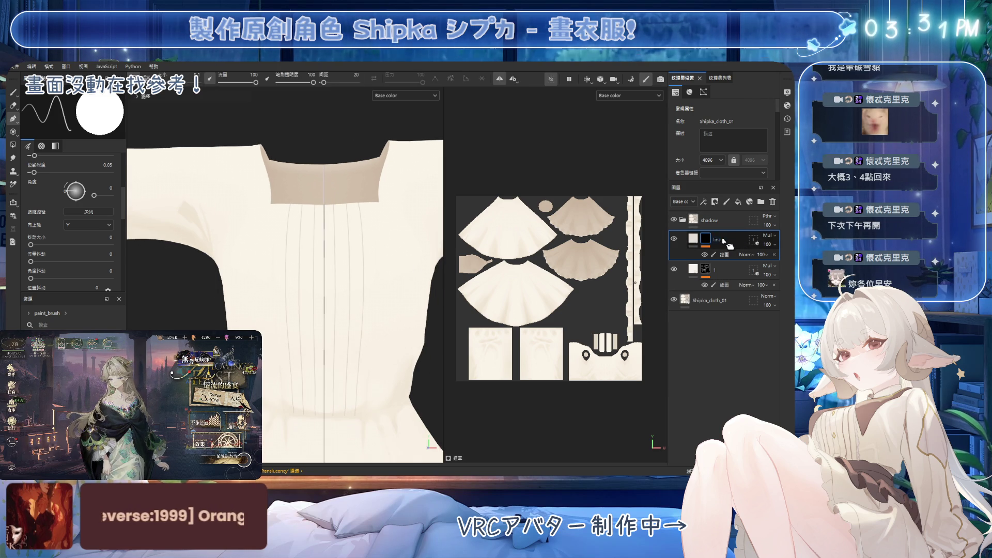
key(ctrl+d)
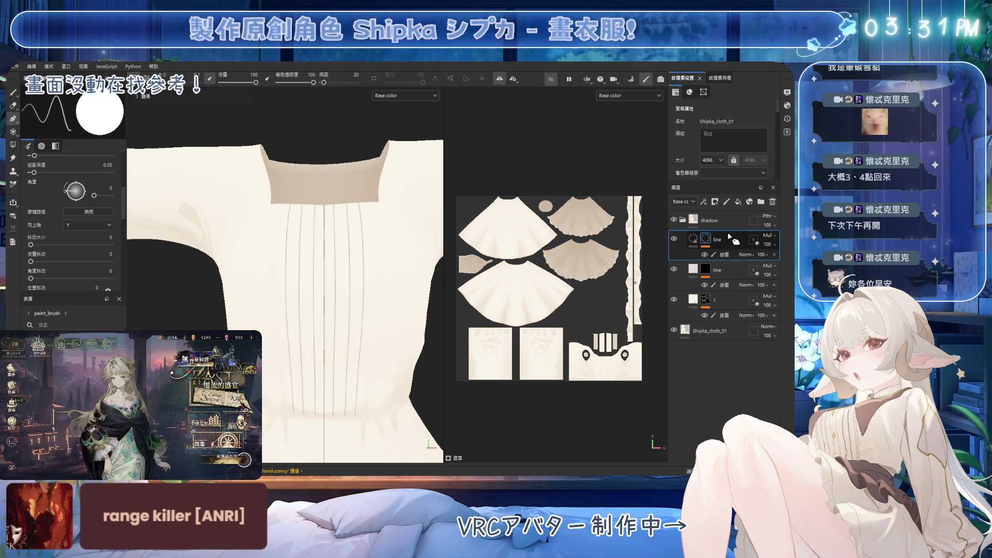
click(725, 253)
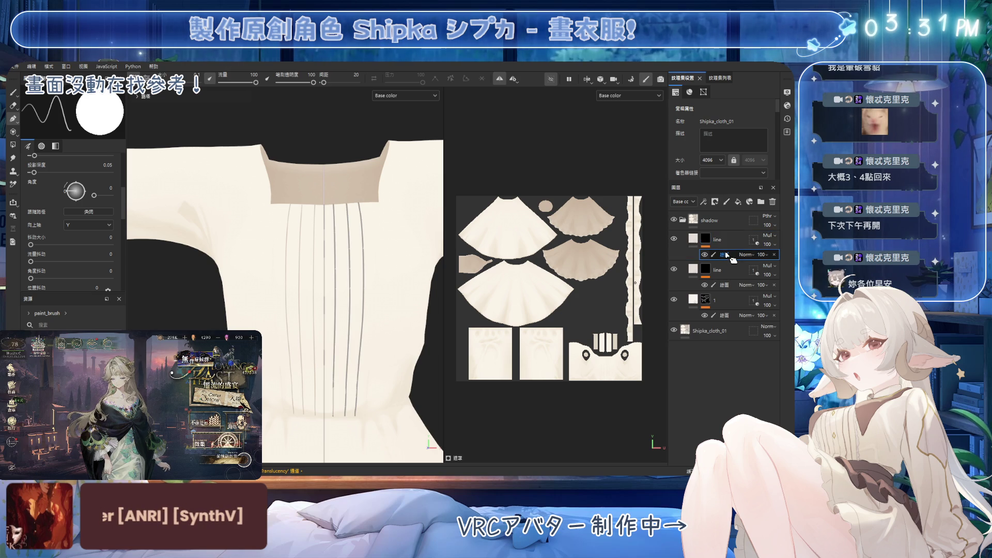
key(Delete)
ctrl+click(728, 256)
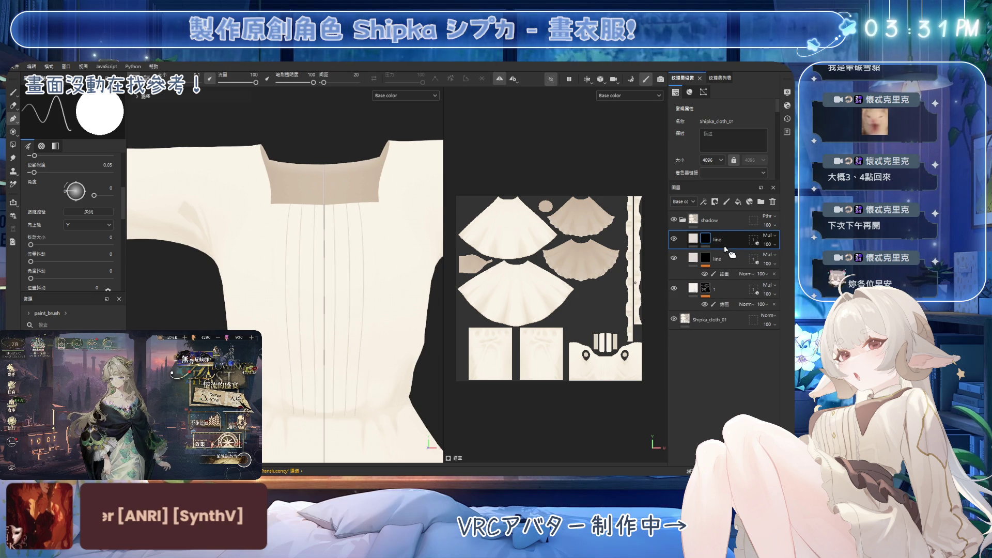
drag(729, 242, 728, 210)
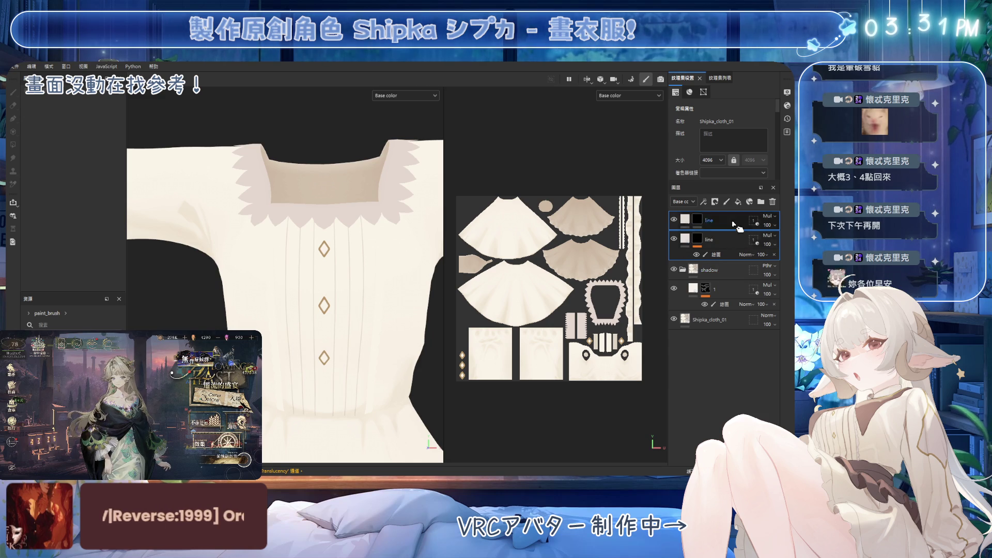
Step: Create a new top folder, move both line layers into it, and rename it 'line'
click(760, 201)
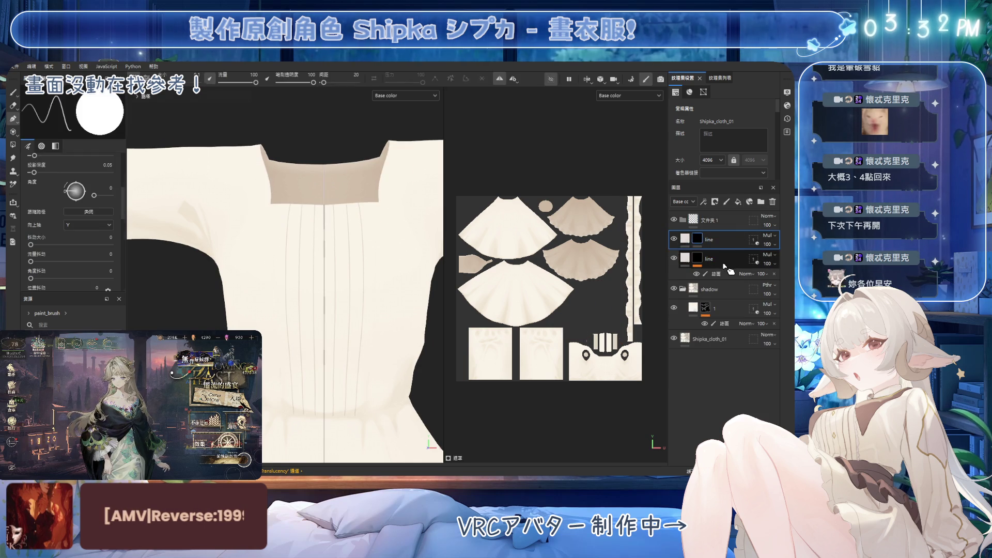
drag(732, 248, 726, 217)
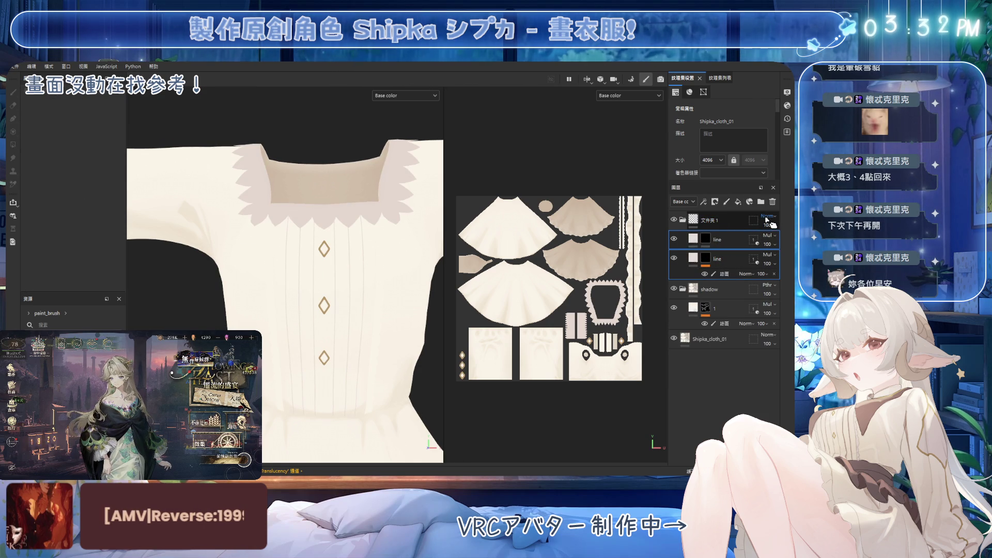
scroll(768, 216, down, 4)
scroll(770, 236, up, 3)
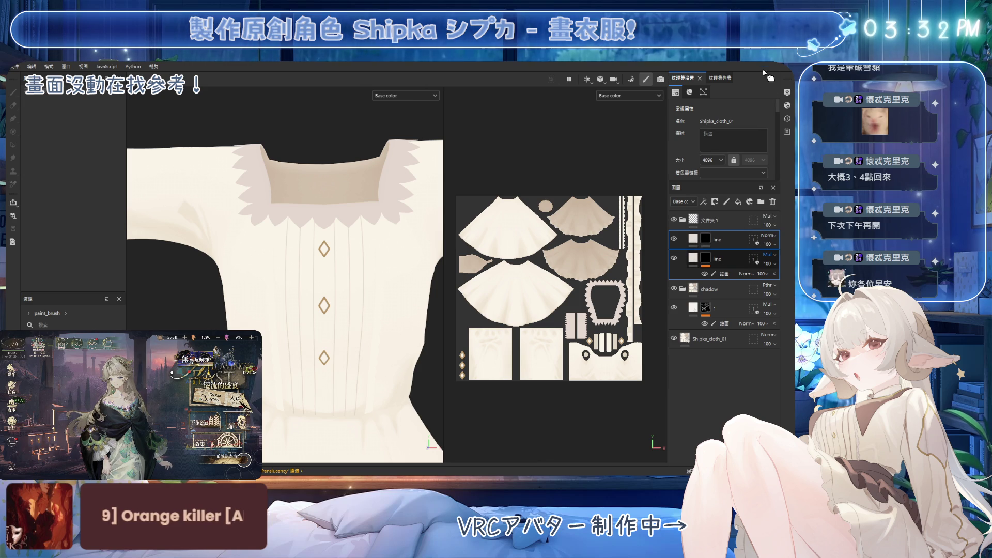
scroll(768, 255, up, 3)
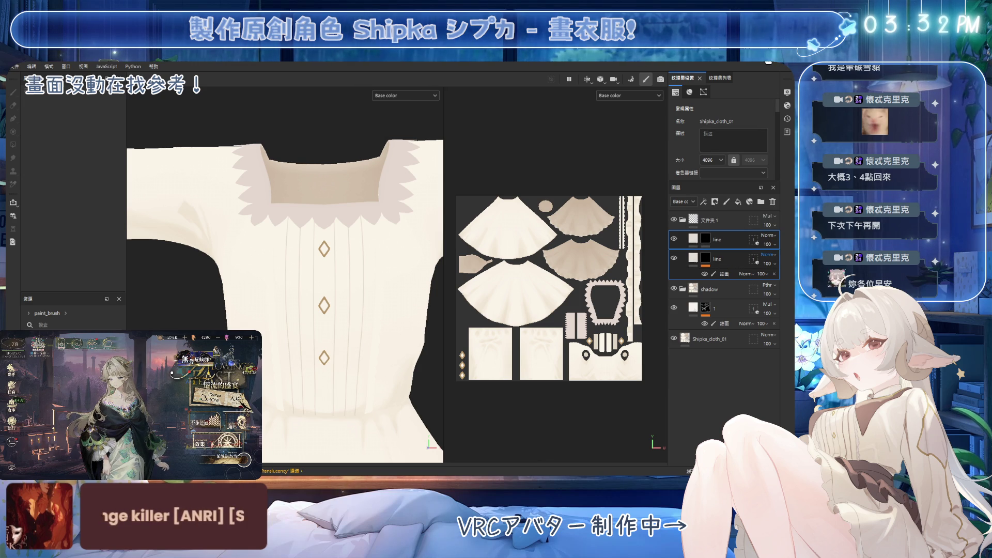
click(711, 224)
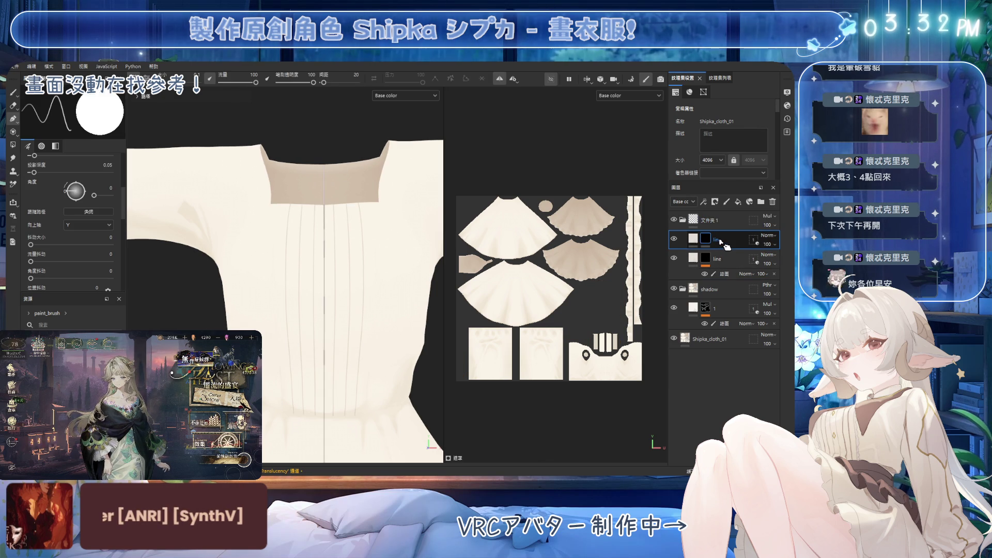
double_click(723, 240)
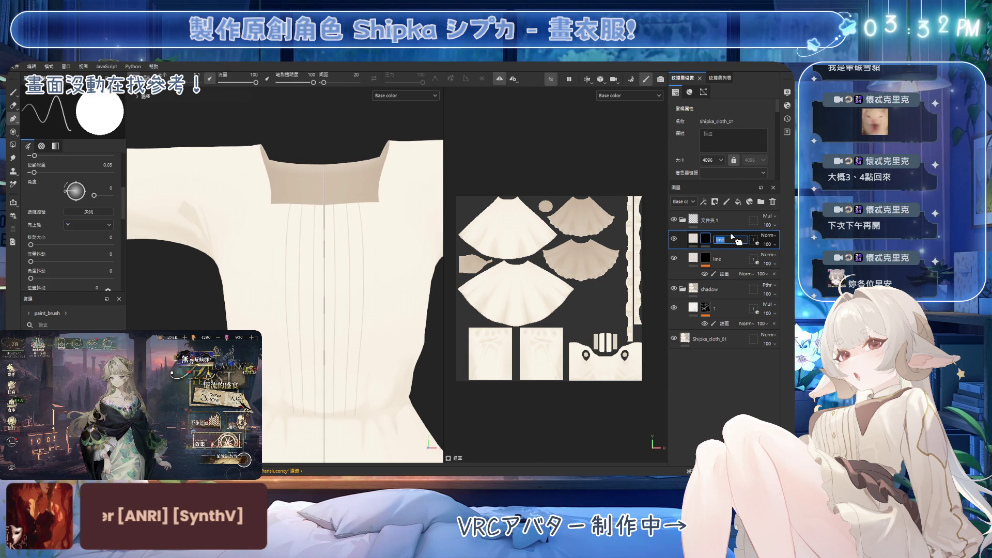
double_click(720, 221)
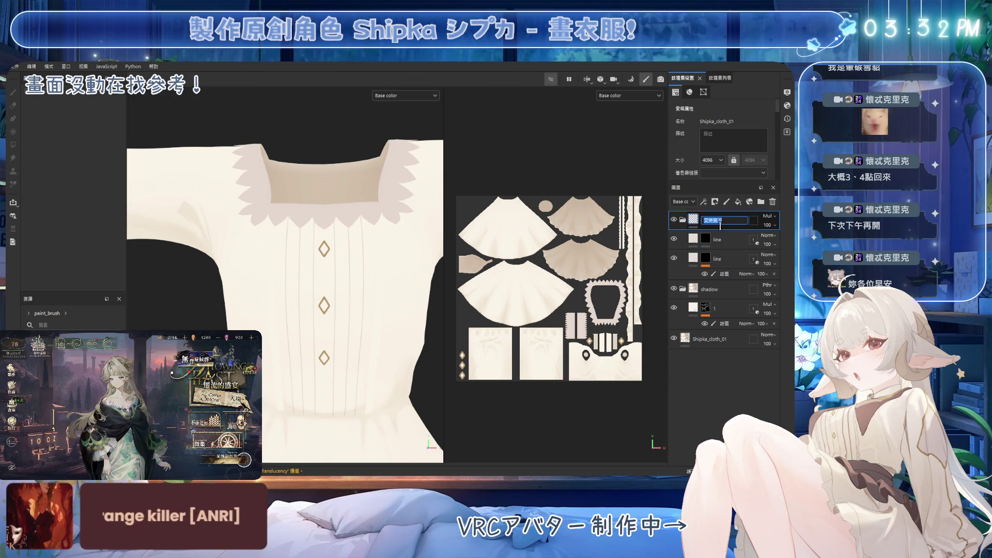
text(line)
key(Return)
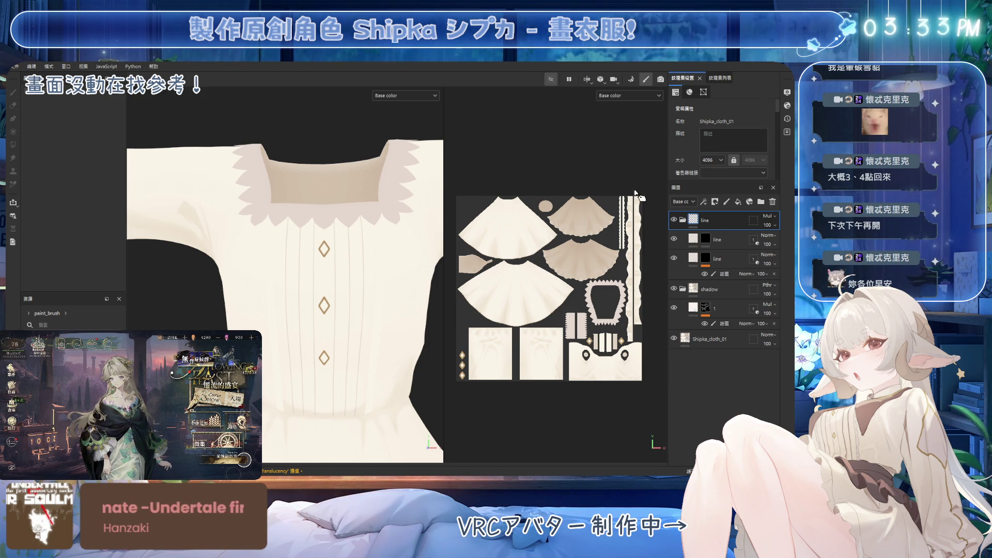
Step: Add a paint sublayer to the second line layer and set the Paint brush size to 3.99
alt+click(705, 239)
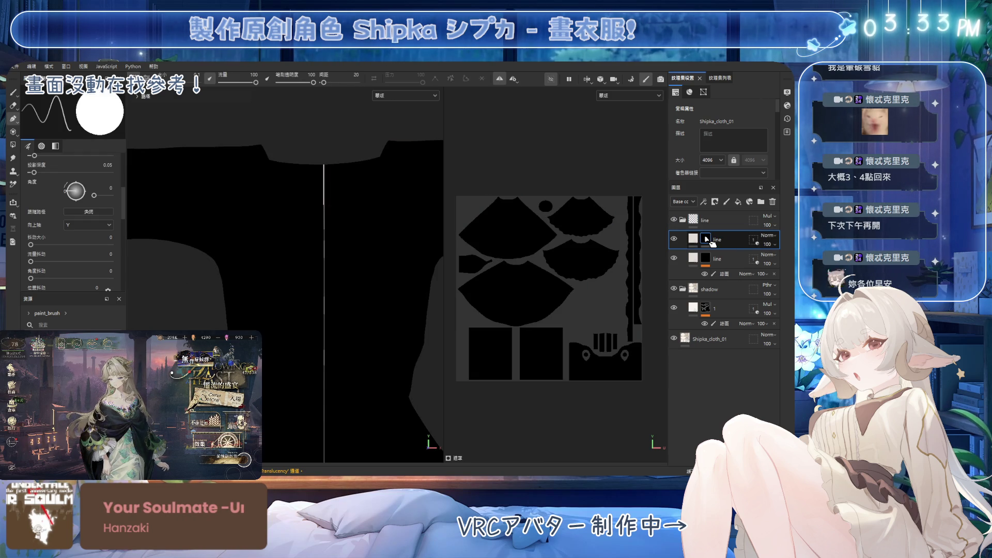
alt+click(706, 238)
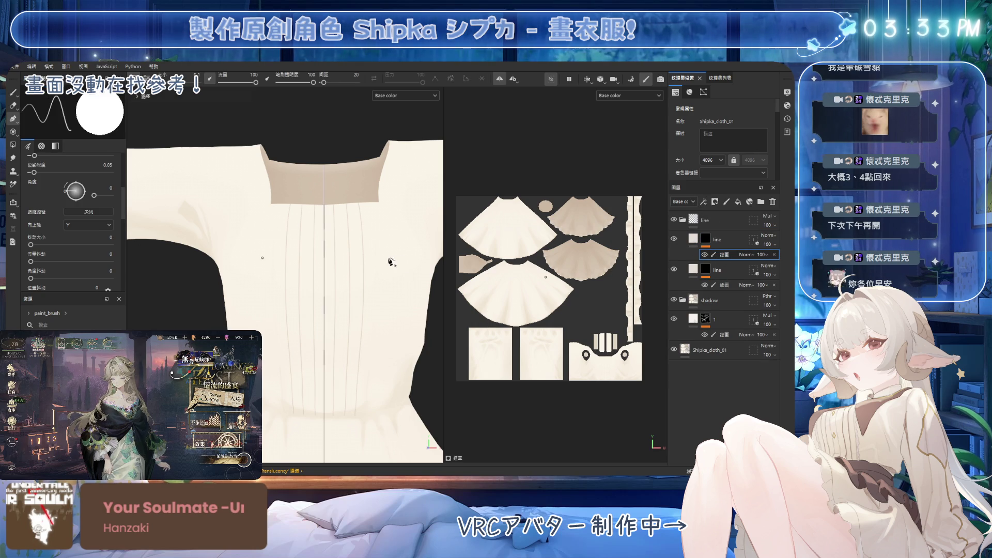
alt+drag(381, 261, 389, 283)
click(13, 92)
mouse_move(354, 221)
alt+mouse_down()
mouse_move(328, 288)
mouse_move(333, 234)
alt+mouse_up()
mouse_move(357, 330)
alt+mouse_down()
mouse_move(355, 355)
mouse_move(145, 216)
alt+mouse_up()
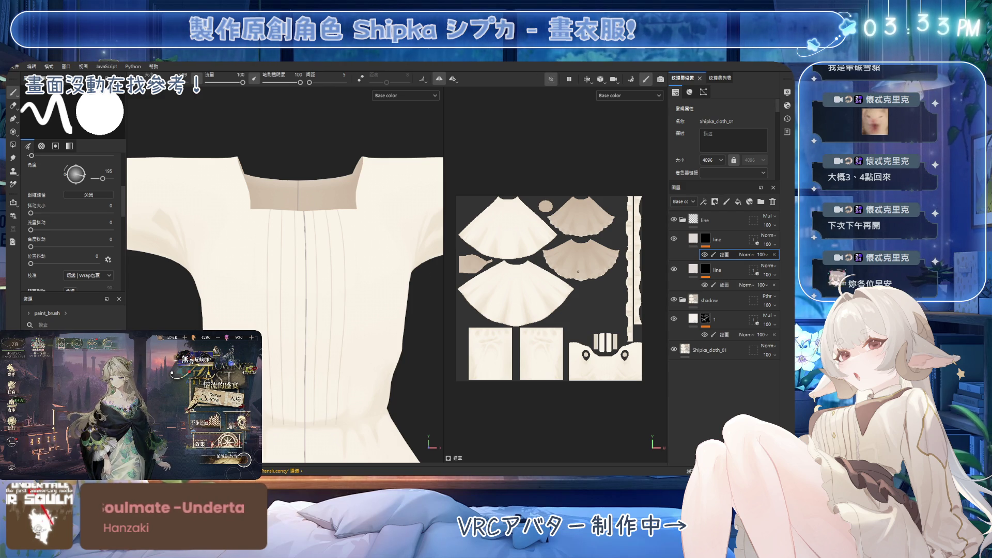
Step: Inspect the collar and pleats from several angles, then show the diamond buttons and lace trim again
alt+drag(320, 283, 272, 252)
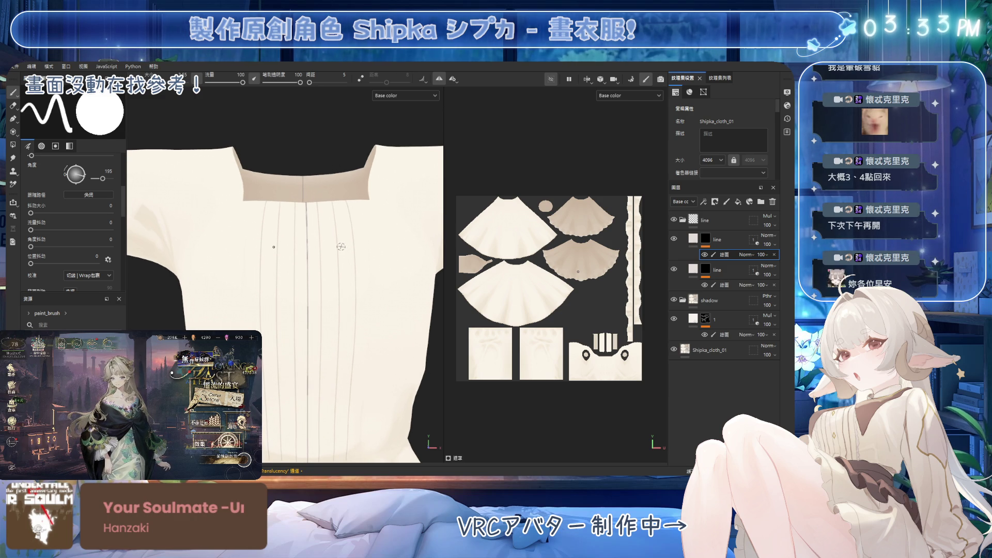
alt+right_drag(338, 198, 332, 253)
mouse_move(332, 253)
alt+middle_down()
mouse_move(308, 206)
mouse_move(302, 167)
alt+middle_up()
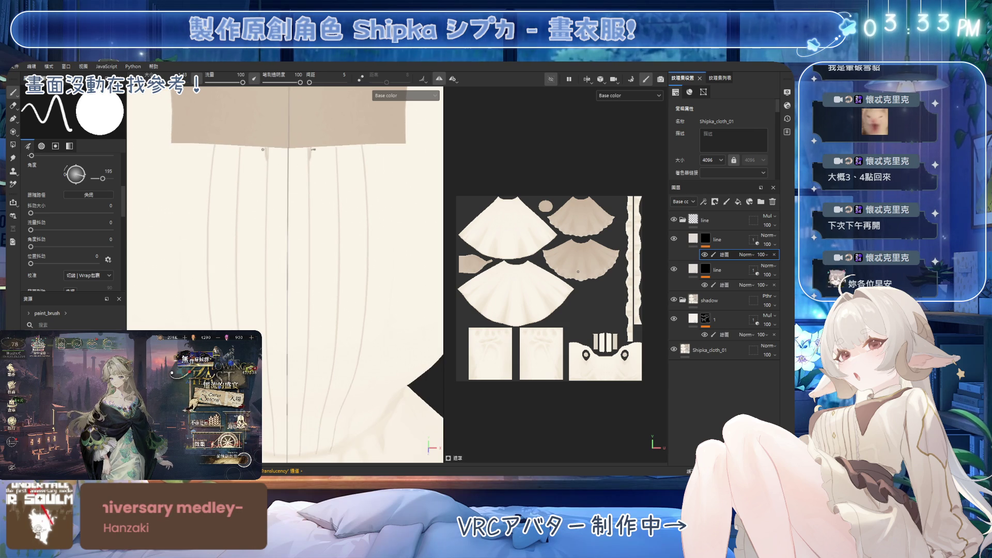
mouse_move(263, 149)
alt+mouse_down()
mouse_move(279, 162)
mouse_move(264, 175)
mouse_move(267, 147)
alt+mouse_up()
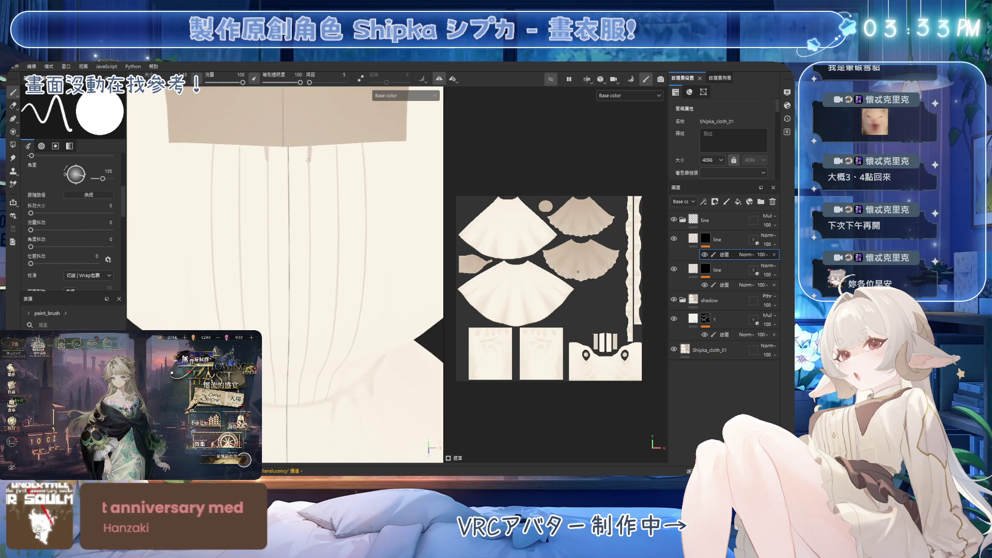
mouse_move(309, 148)
alt+mouse_down()
mouse_move(314, 215)
mouse_move(312, 141)
alt+mouse_up()
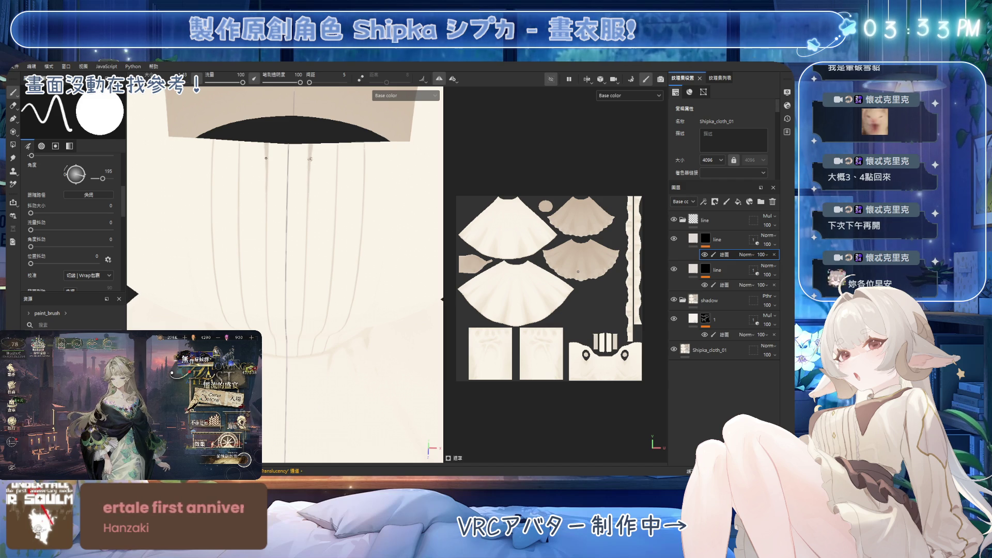
mouse_move(322, 146)
alt+mouse_down()
mouse_move(331, 226)
mouse_move(311, 190)
alt+mouse_up()
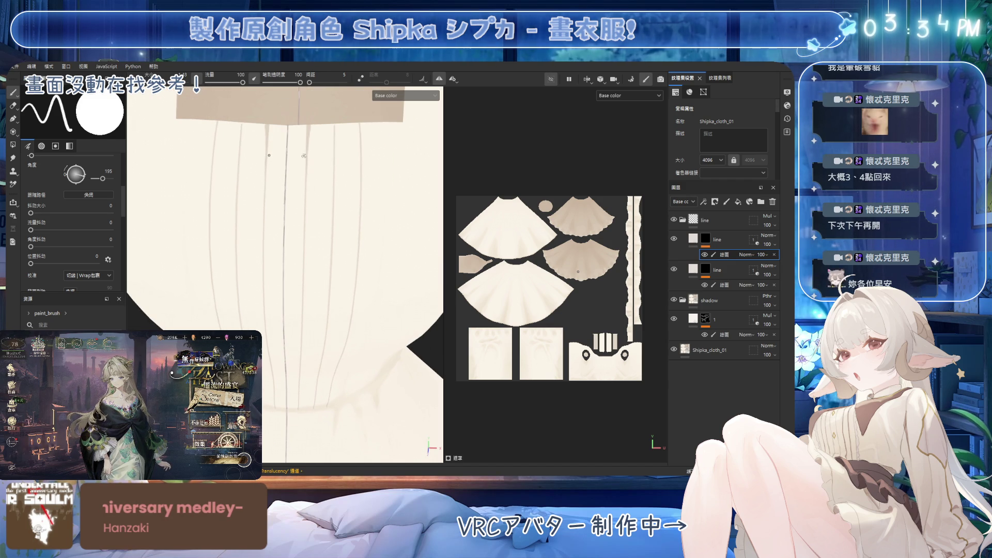
alt+drag(312, 155, 309, 150)
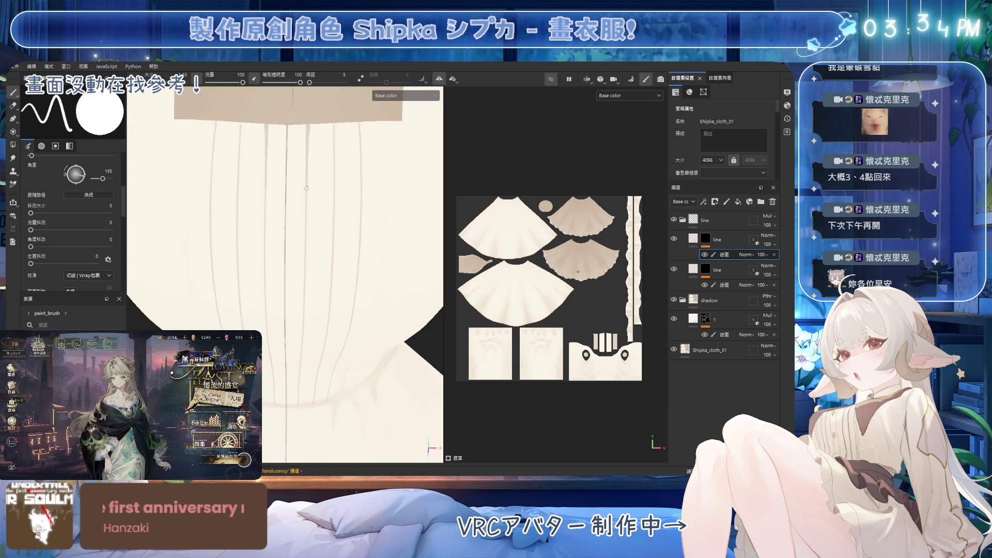
alt+drag(328, 243, 342, 134)
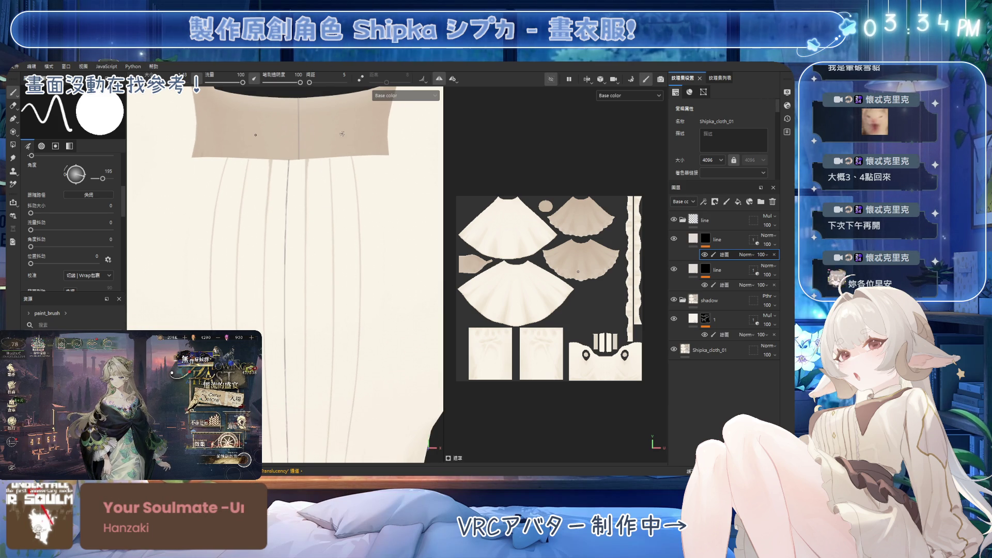
alt+middle_drag(364, 233, 373, 241)
mouse_move(372, 241)
alt+mouse_down()
mouse_move(299, 206)
mouse_move(328, 195)
mouse_move(326, 230)
mouse_move(307, 247)
mouse_move(332, 314)
mouse_move(334, 260)
alt+mouse_up()
click(551, 80)
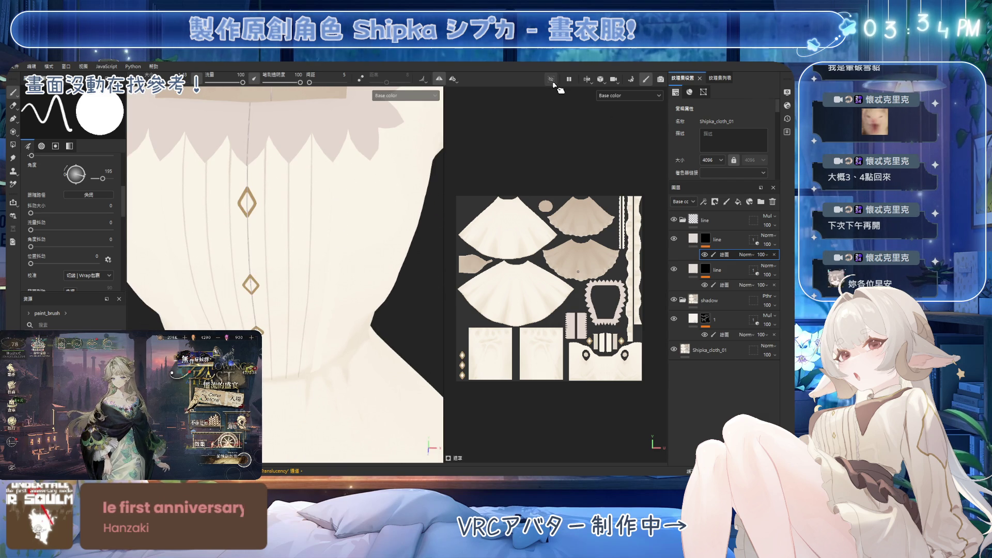
Step: Select the second line layer and lower its opacity
mouse_move(363, 275)
alt+mouse_down()
mouse_move(346, 304)
mouse_move(328, 307)
mouse_move(329, 272)
mouse_move(308, 274)
alt+mouse_up()
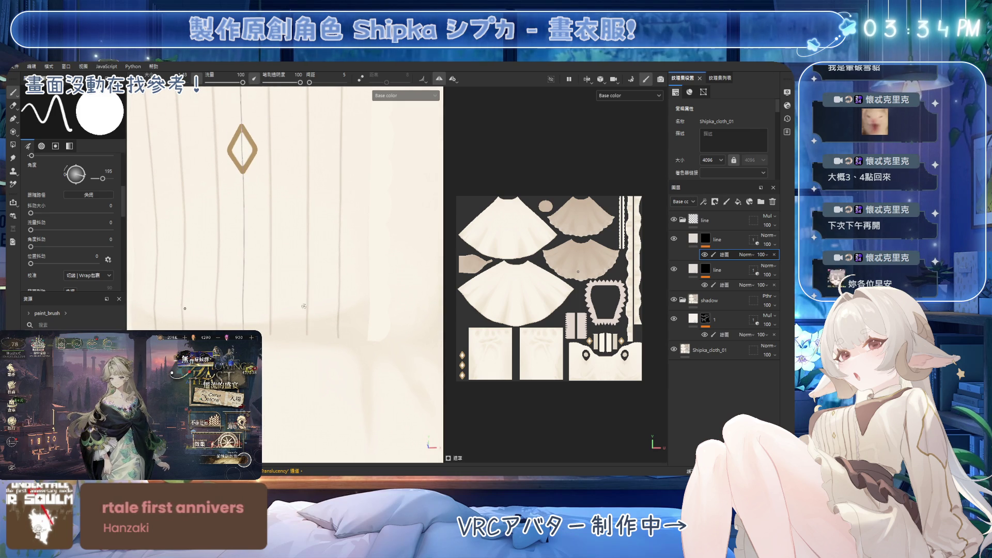
click(683, 273)
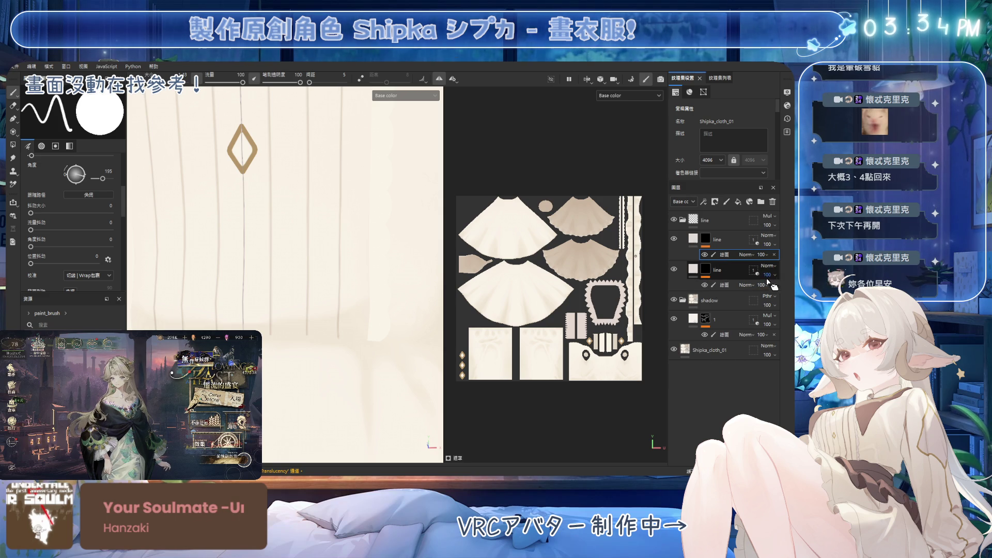
drag(788, 293, 766, 288)
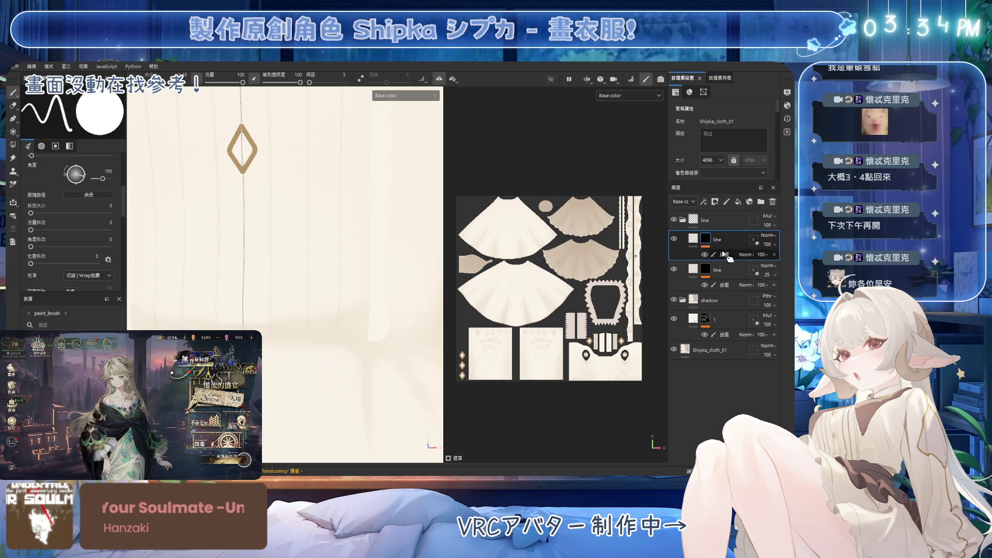
alt+drag(276, 284, 285, 309)
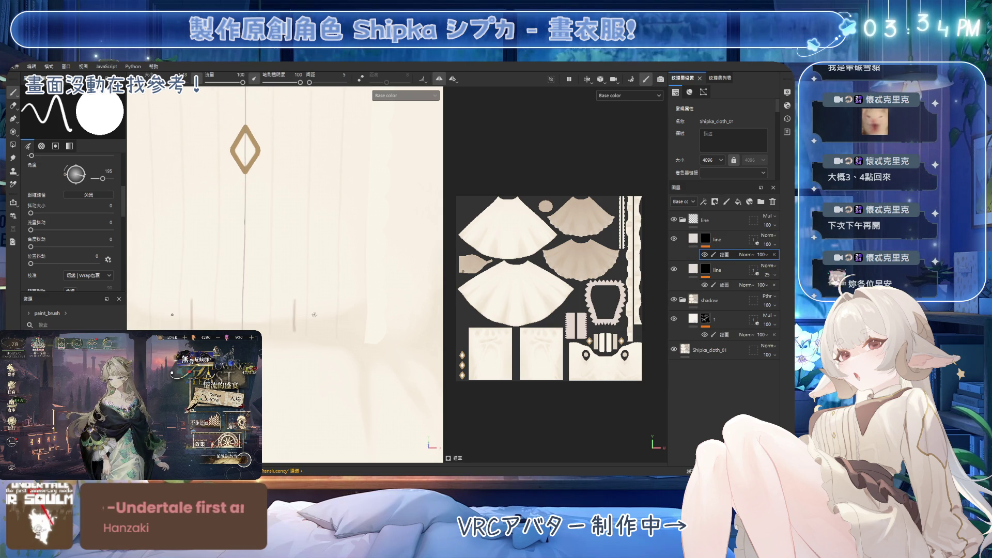
alt+drag(321, 309, 349, 341)
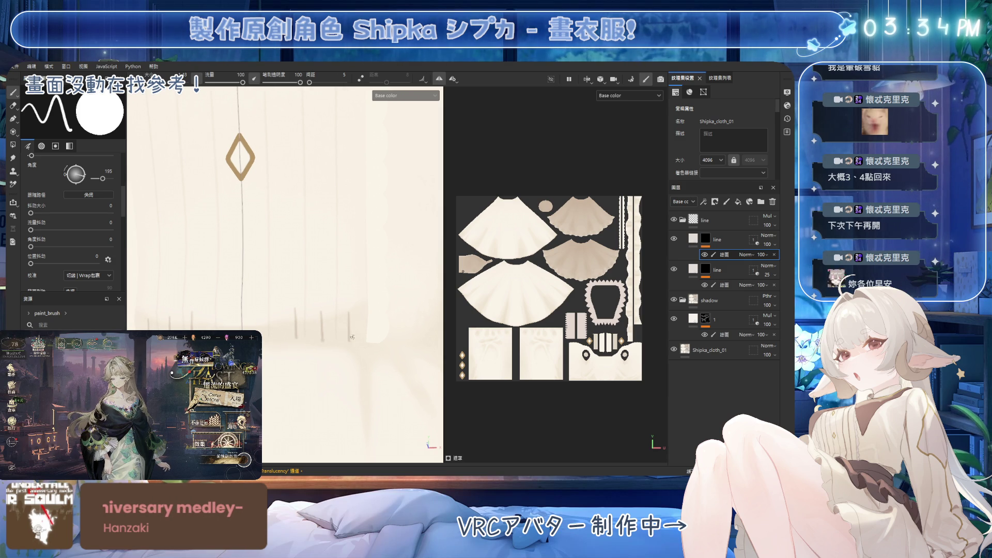
alt+drag(331, 272, 345, 251)
Step: Paint short mirrored vertical pleat strokes on the lower front, undoing misplaced ones
mouse_move(347, 310)
mouse_down()
mouse_move(347, 341)
mouse_move(320, 341)
mouse_up()
drag(290, 307, 289, 338)
mouse_move(354, 305)
alt+mouse_down()
mouse_move(350, 292)
mouse_move(302, 267)
mouse_move(303, 313)
alt+mouse_up()
key(ctrl+z)
drag(302, 268, 306, 315)
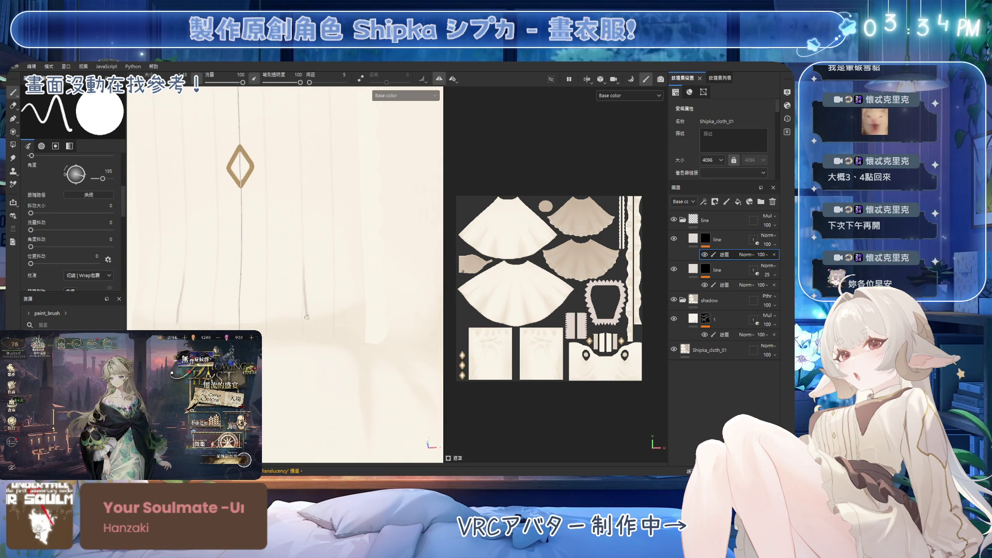
key(ctrl+z)
drag(303, 253, 305, 305)
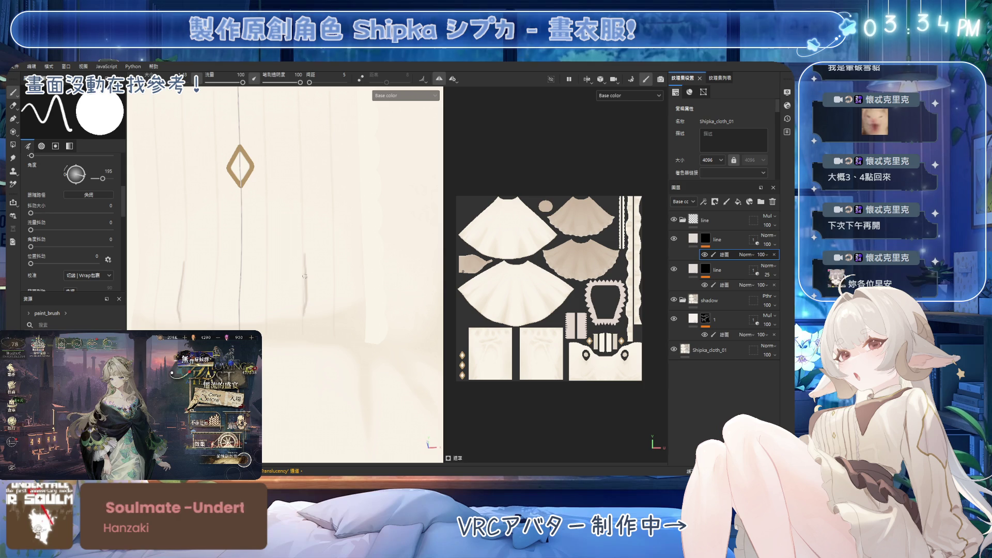
drag(304, 256, 305, 310)
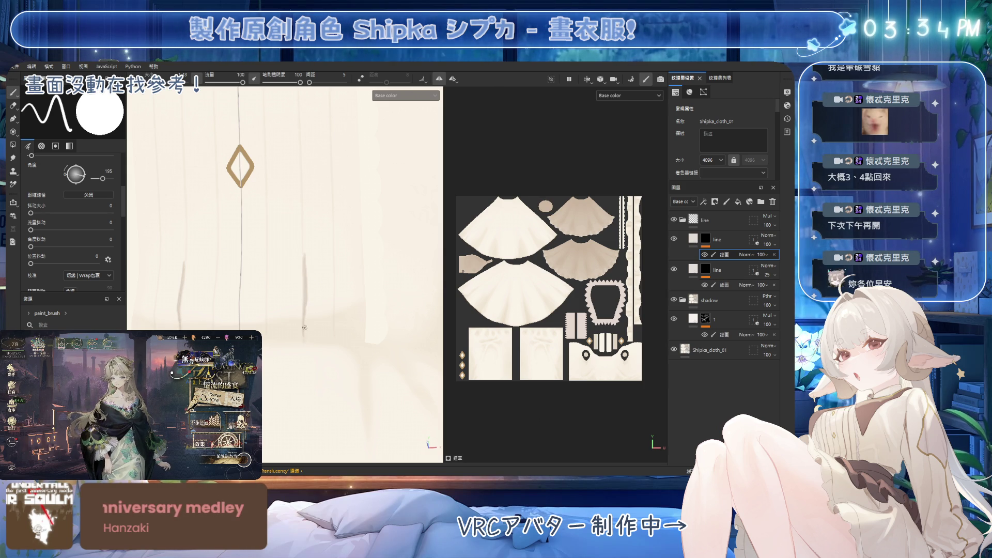
alt+drag(313, 267, 327, 294)
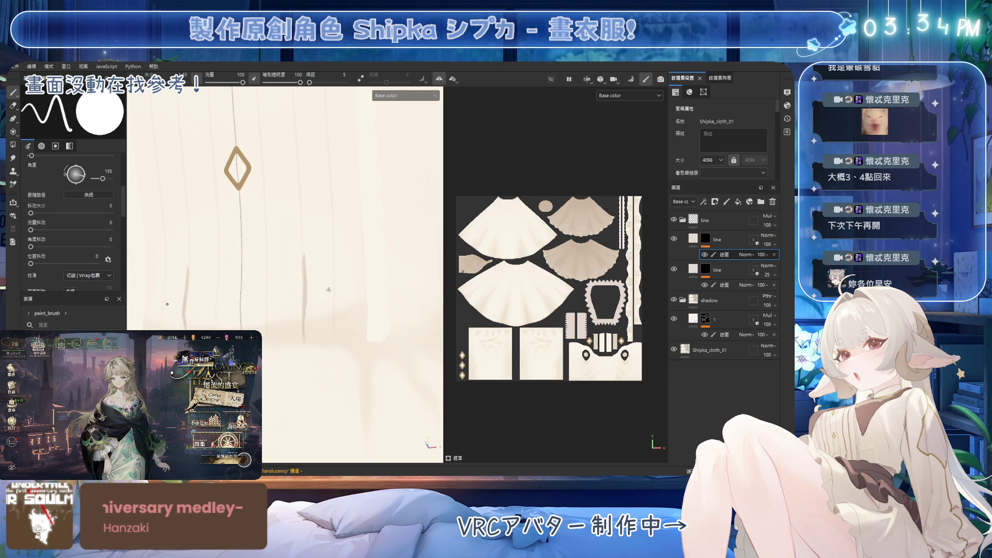
drag(333, 251, 337, 275)
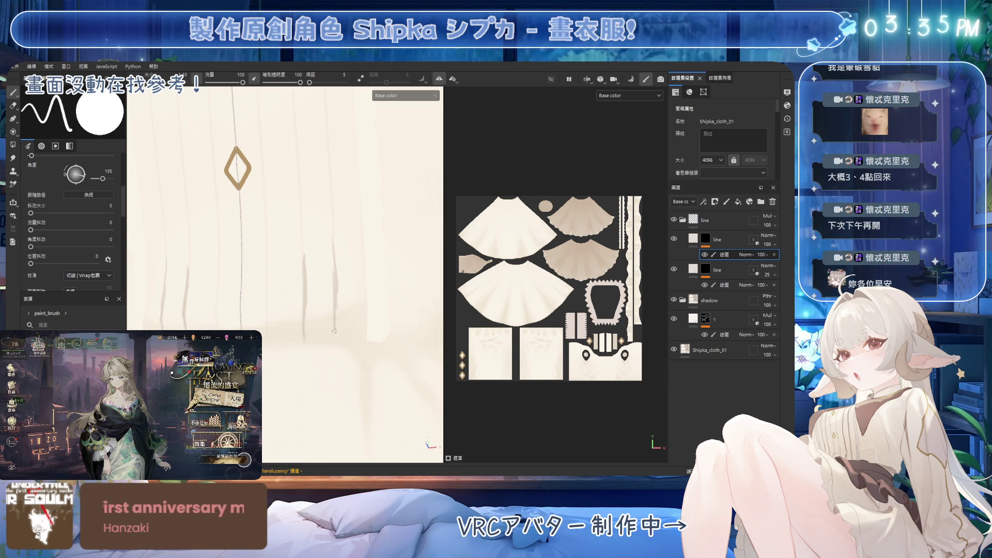
Step: Toggle between eraser and brush, straighten the placket vertical, and select the upper line layer
key(2)
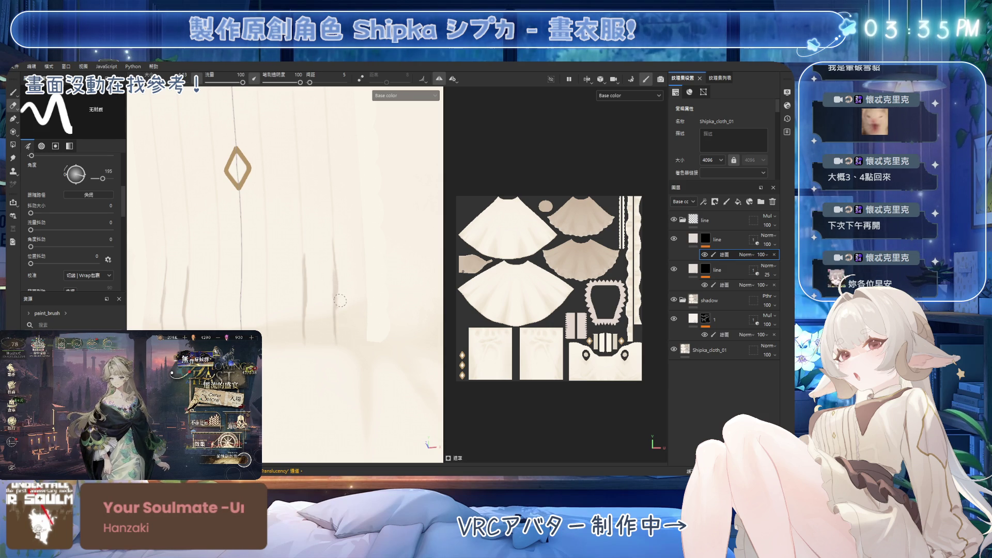
key(1)
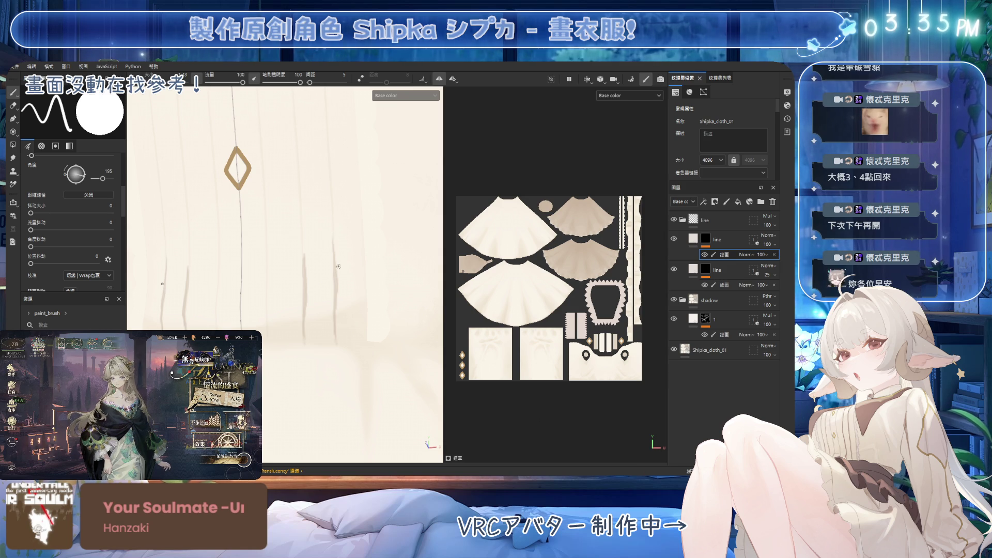
scroll(338, 268, down, 4)
alt+drag(340, 229, 361, 232)
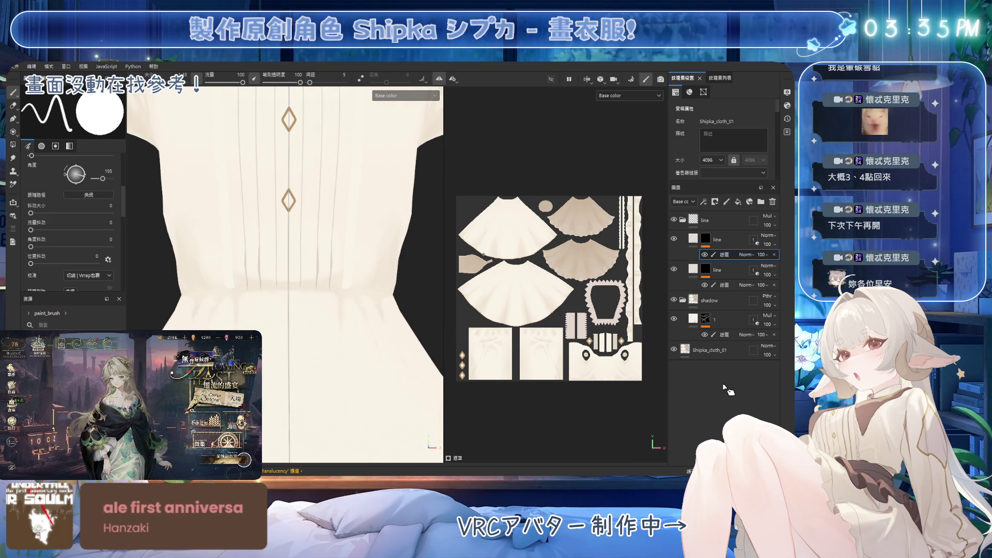
click(692, 245)
Step: Target the upper line layer's paint mask and inspect the skirt pleats and waist edge with the eraser
scroll(288, 207, up, 3)
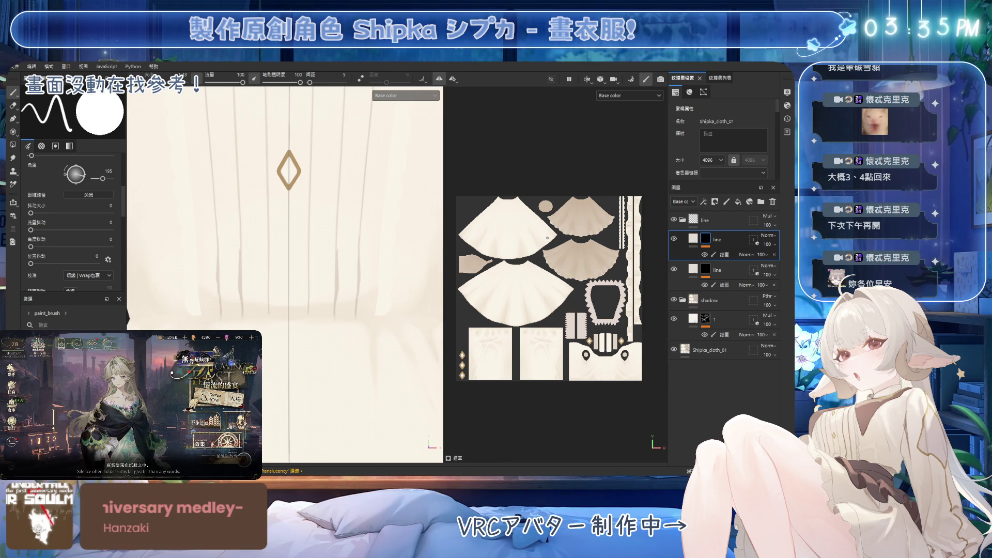
mouse_move(366, 170)
alt+mouse_down()
mouse_move(357, 149)
mouse_move(335, 217)
alt+mouse_up()
click(726, 255)
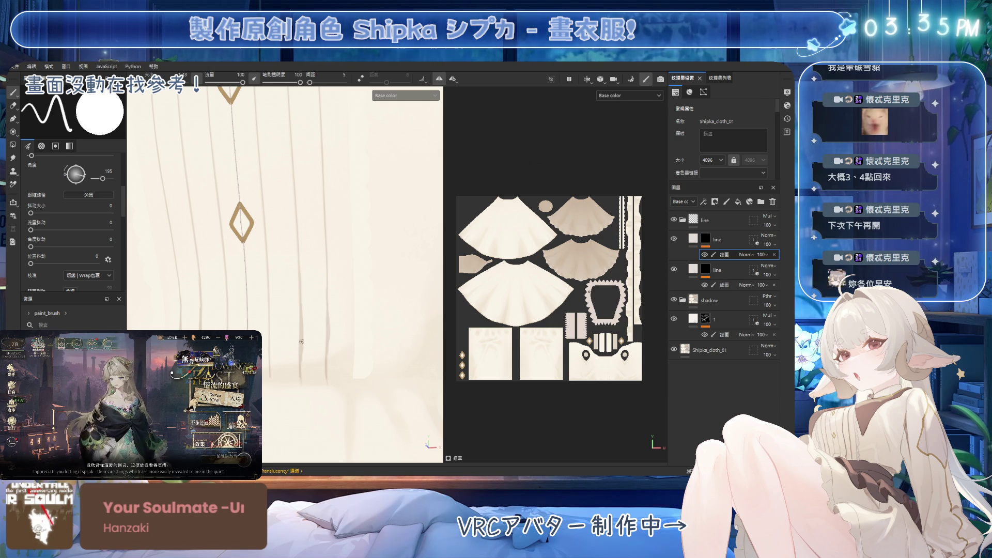
mouse_move(315, 329)
alt+mouse_down()
mouse_move(325, 289)
mouse_move(303, 168)
mouse_move(283, 164)
alt+mouse_up()
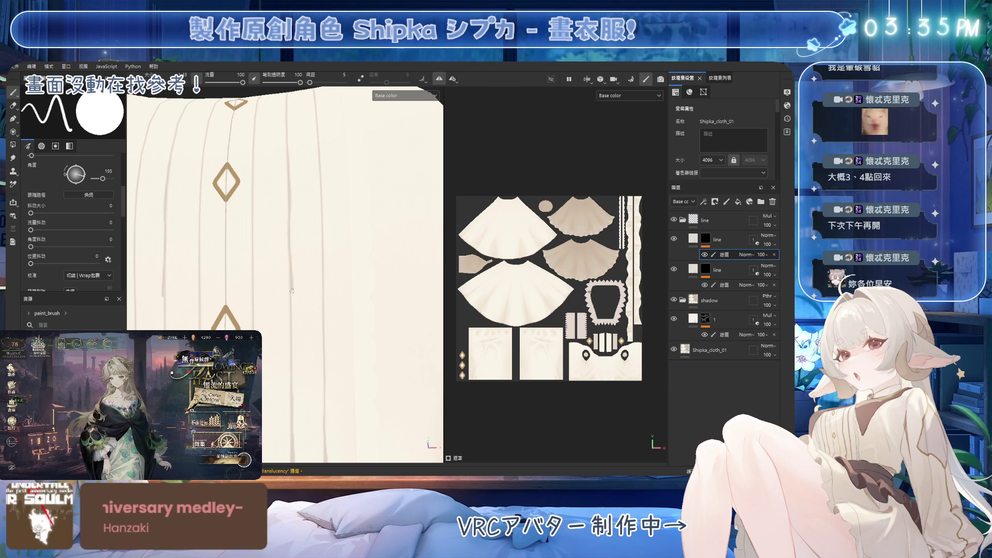
alt+drag(291, 341, 293, 245)
key(e)
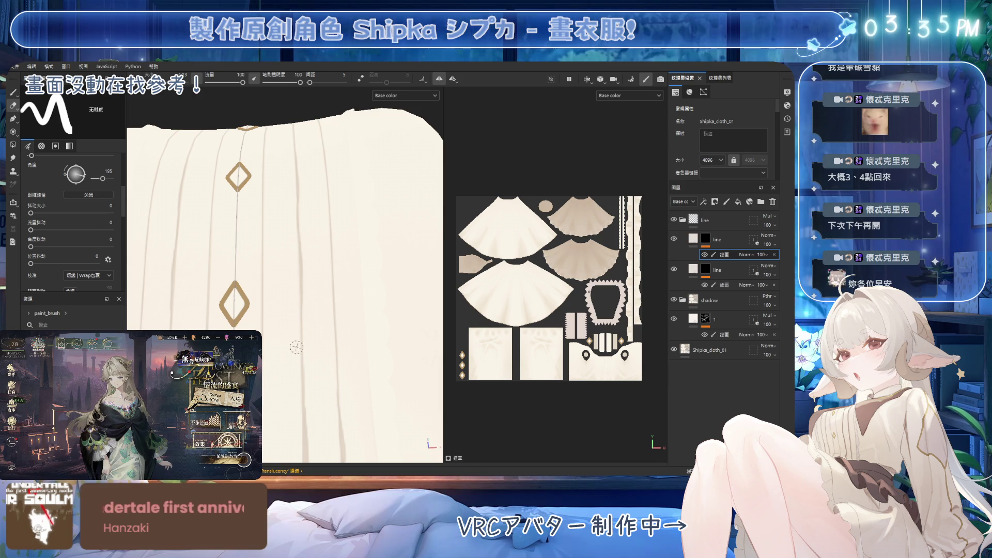
alt+drag(289, 315, 289, 256)
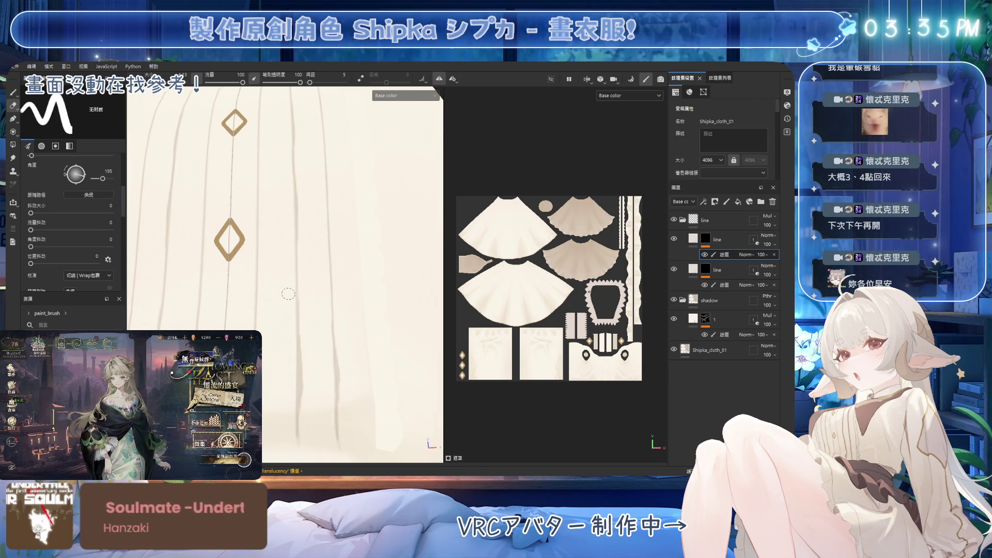
alt+drag(292, 304, 309, 270)
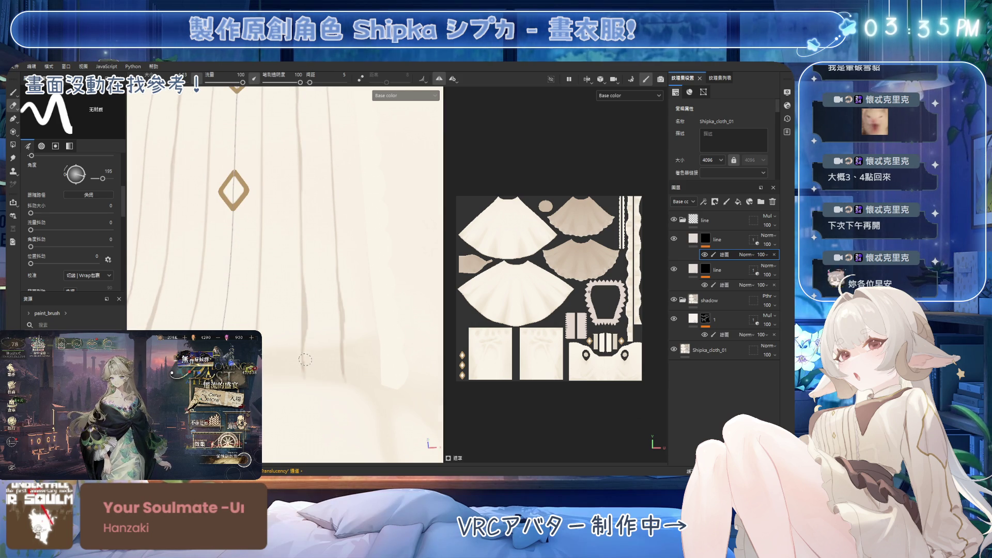
alt+drag(331, 296, 343, 300)
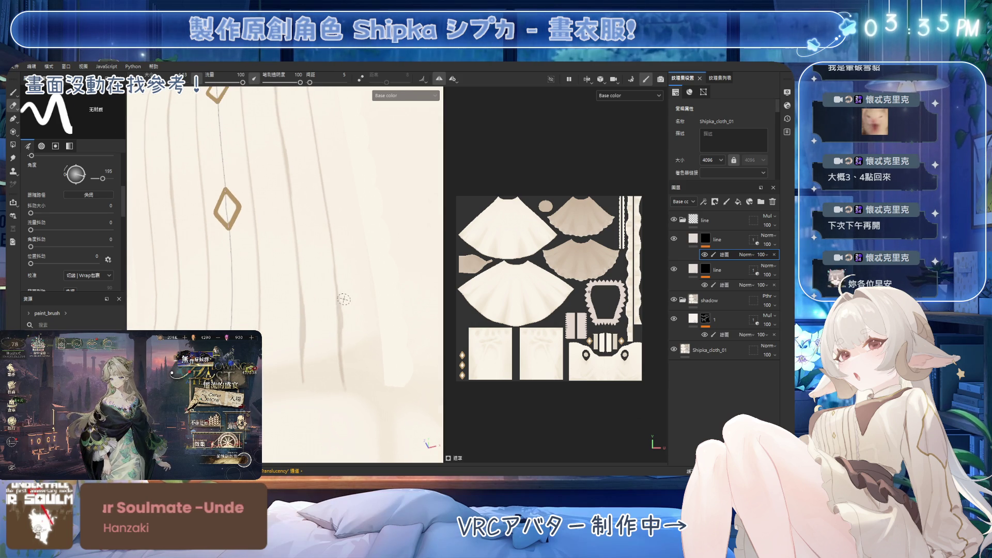
Step: Review the diamond buttons and top edge, then zoom out to the whole shirt front and collar
key(1)
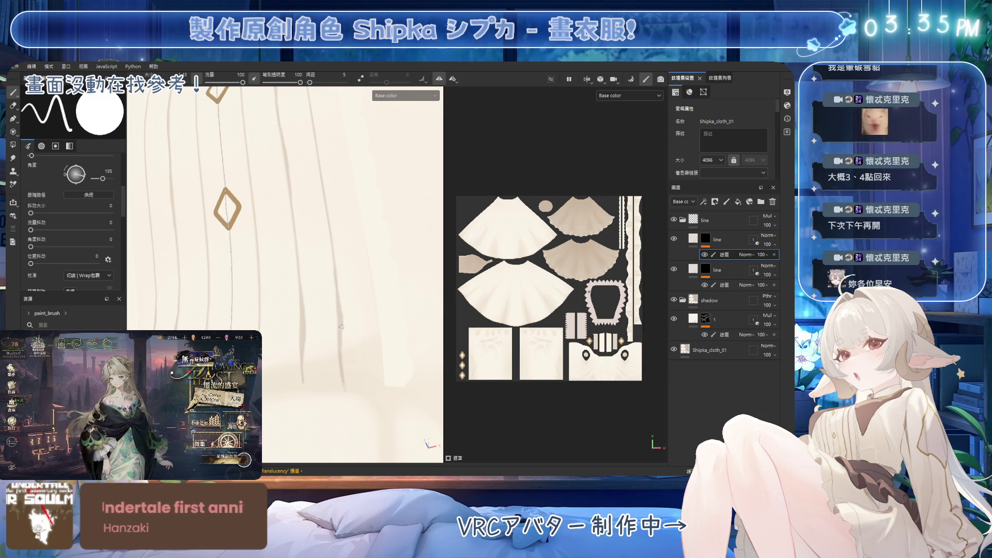
key(2)
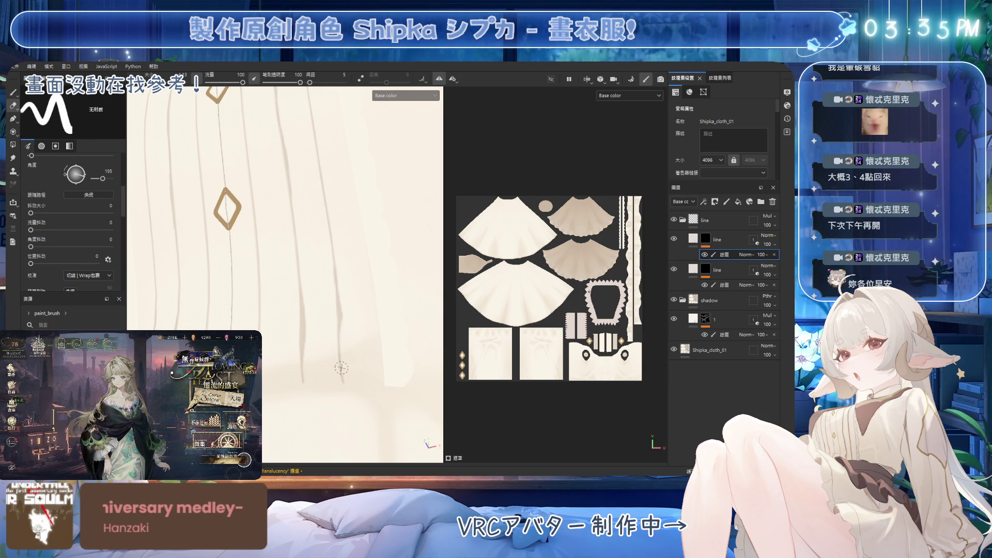
key(1)
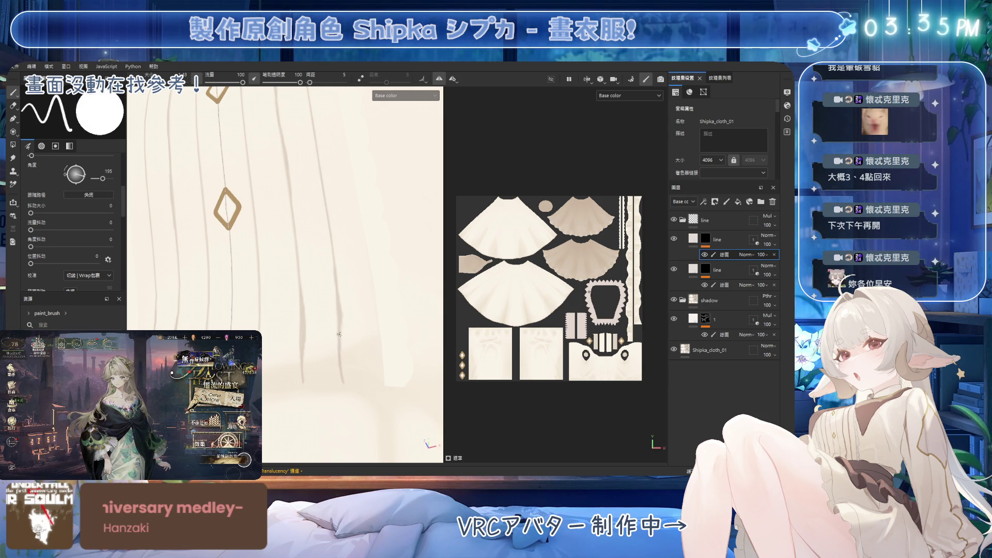
mouse_move(333, 318)
alt+mouse_down()
mouse_move(299, 233)
mouse_move(287, 235)
alt+mouse_up()
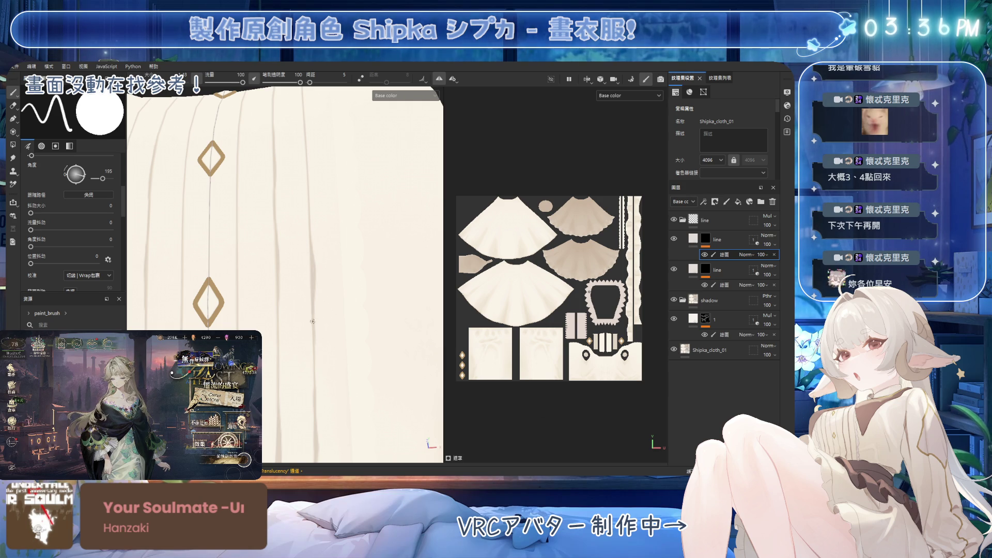
mouse_move(313, 328)
alt+mouse_down()
mouse_move(310, 257)
mouse_move(313, 288)
alt+mouse_up()
key(e)
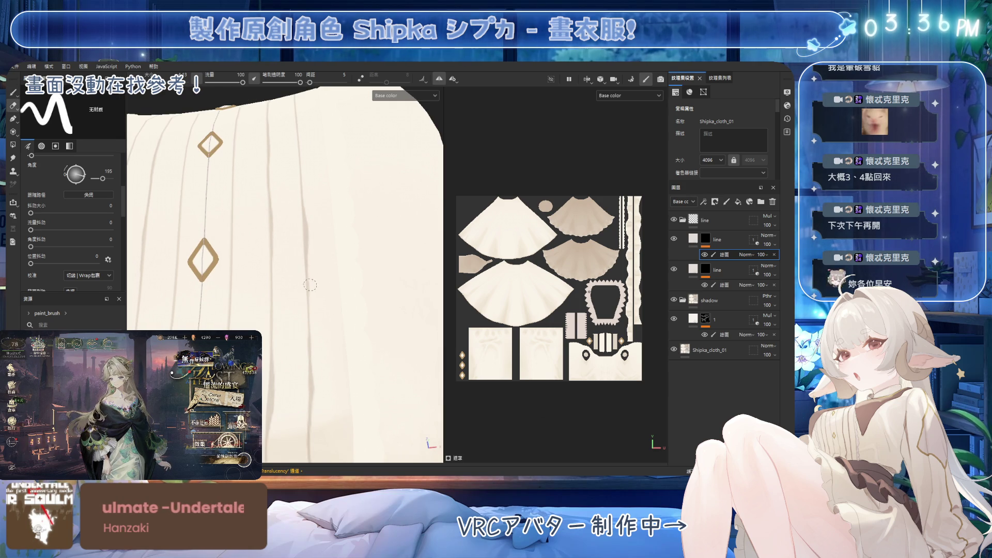
alt+drag(321, 220, 313, 231)
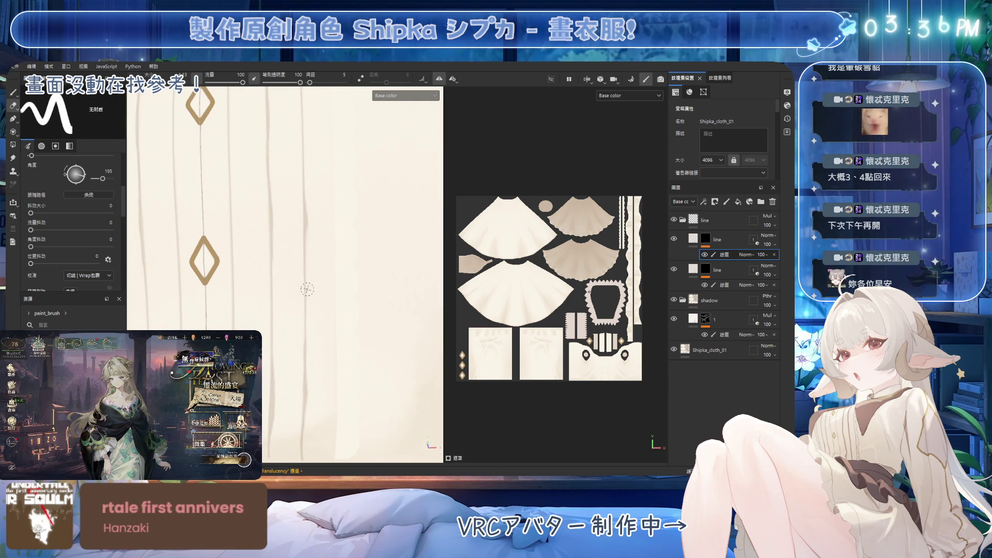
alt+right_drag(309, 305, 344, 292)
mouse_move(344, 293)
alt+mouse_down()
mouse_move(351, 261)
mouse_move(360, 268)
alt+mouse_up()
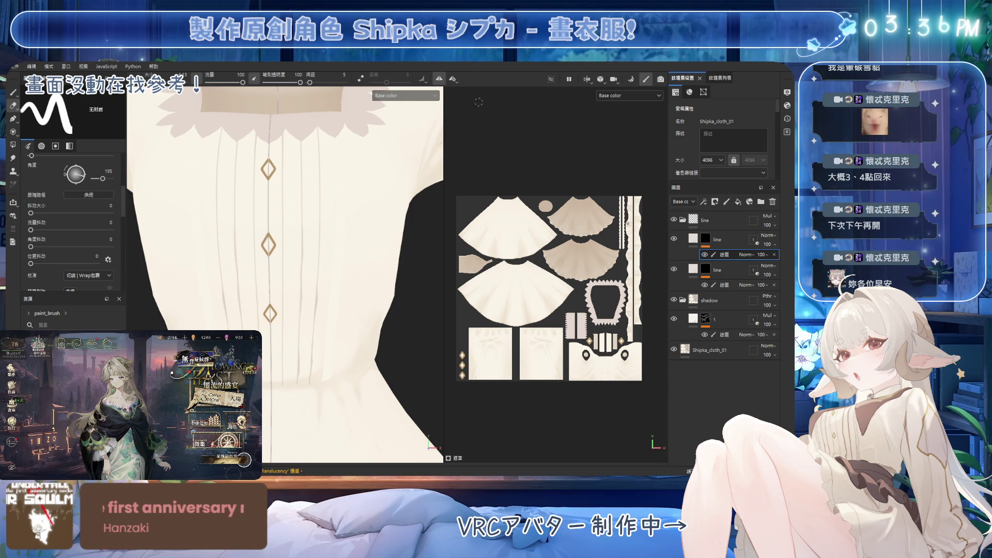
Step: Orbit up to the scalloped top edge and hide the trim and diamond buttons layer
scroll(370, 228, up, 4)
key(1)
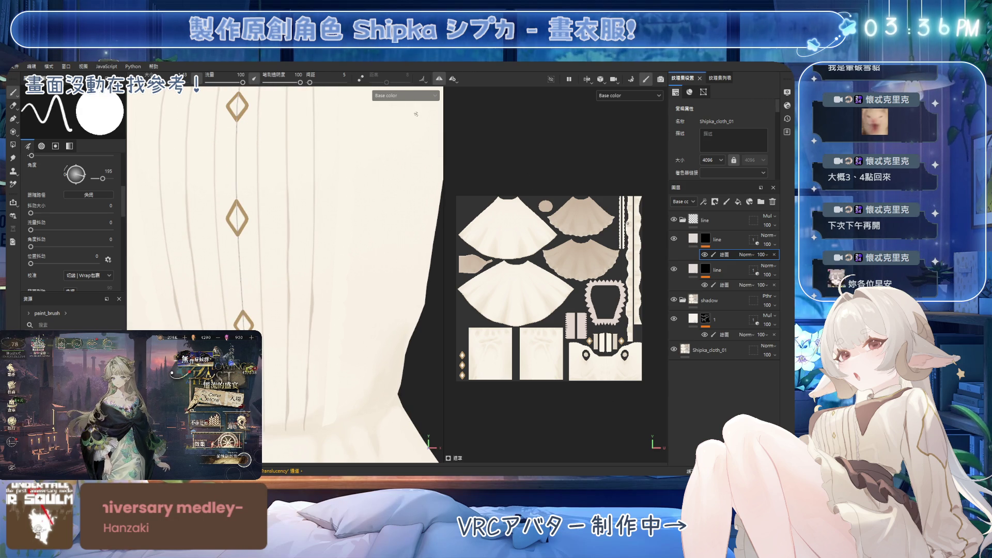
mouse_move(383, 121)
alt+mouse_down()
mouse_move(332, 236)
mouse_move(360, 270)
mouse_move(336, 310)
mouse_move(339, 169)
alt+mouse_up()
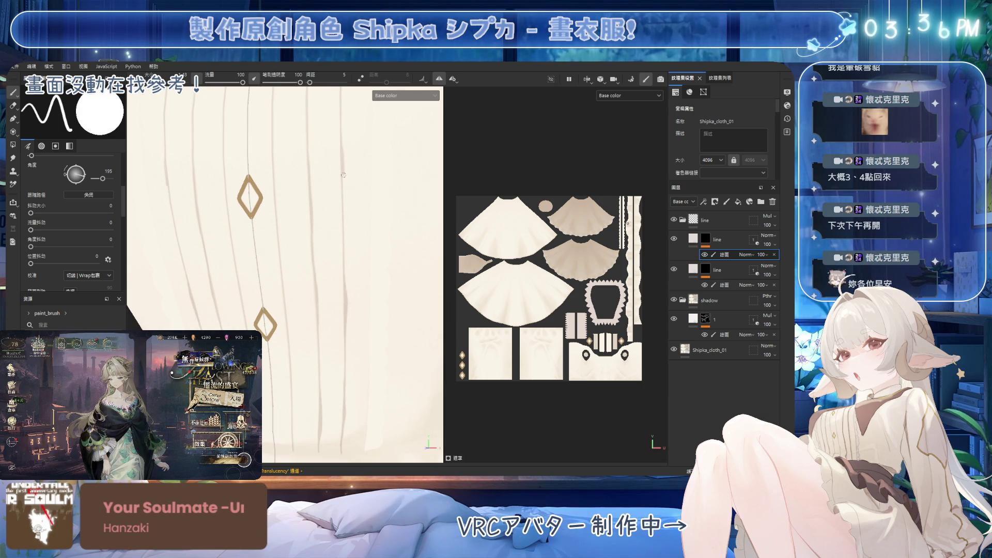
alt+drag(341, 241, 339, 275)
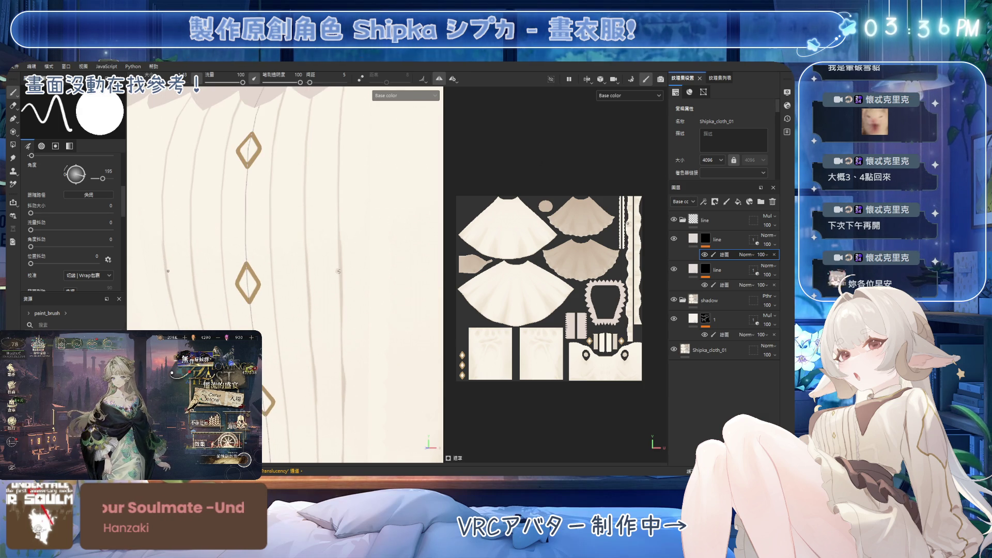
mouse_move(340, 235)
alt+mouse_down()
mouse_move(341, 215)
mouse_move(492, 116)
alt+mouse_up()
click(550, 79)
mouse_move(323, 238)
alt+mouse_down()
mouse_move(341, 180)
mouse_move(312, 150)
mouse_move(337, 106)
mouse_move(349, 170)
alt+mouse_up()
key(e)
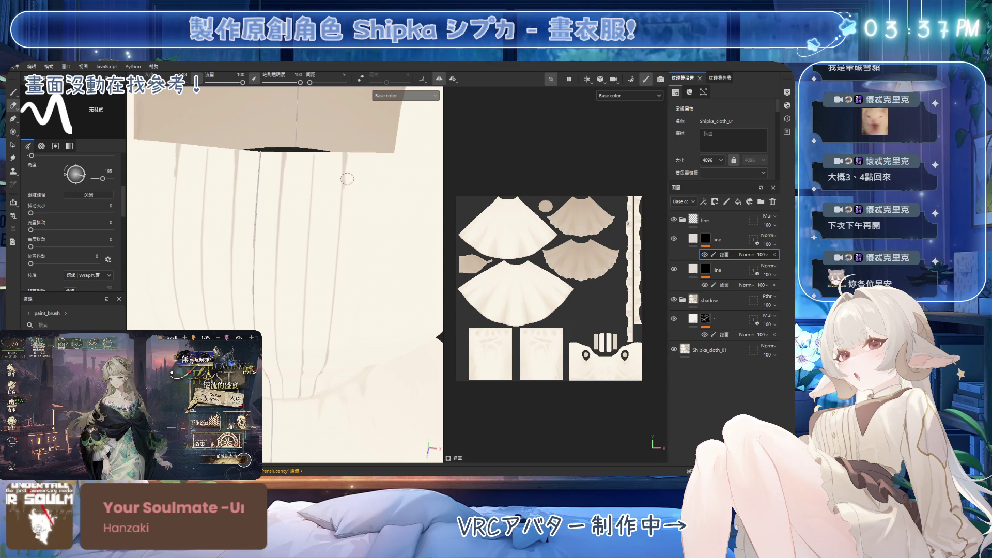
Step: Examine the pleat line tops under the collar band from several angles, switching between eraser and brush
alt+drag(344, 212, 343, 180)
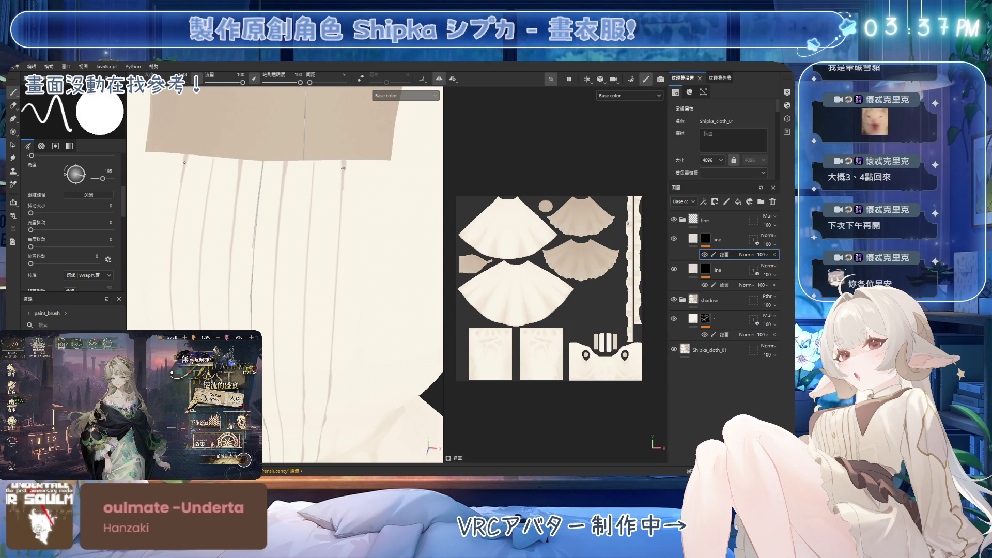
alt+drag(341, 210, 315, 166)
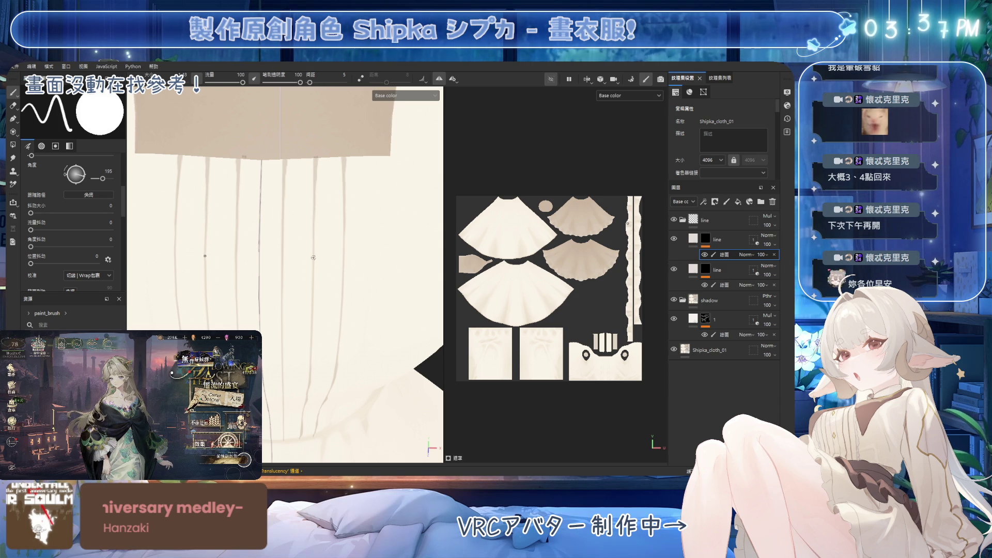
key(e)
key(b)
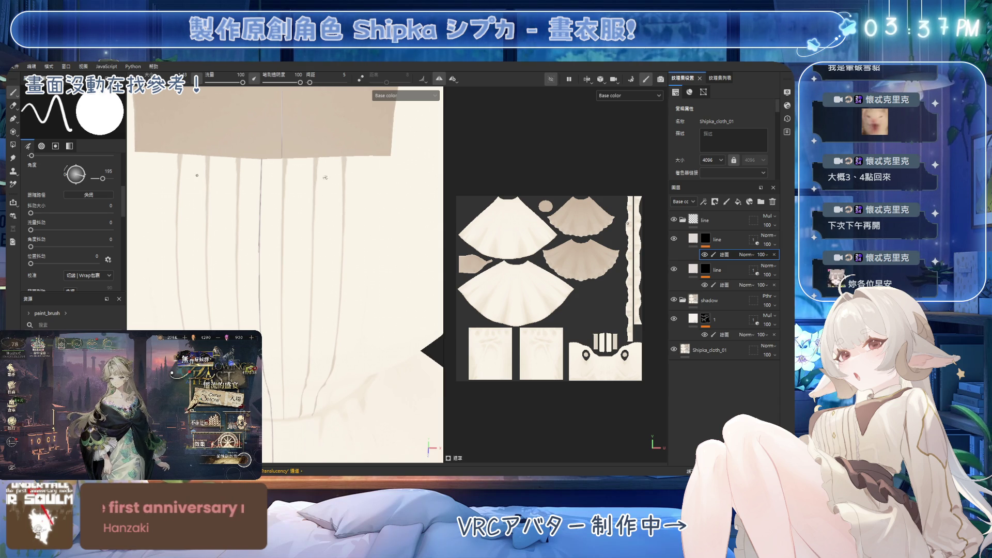
alt+drag(315, 134, 317, 189)
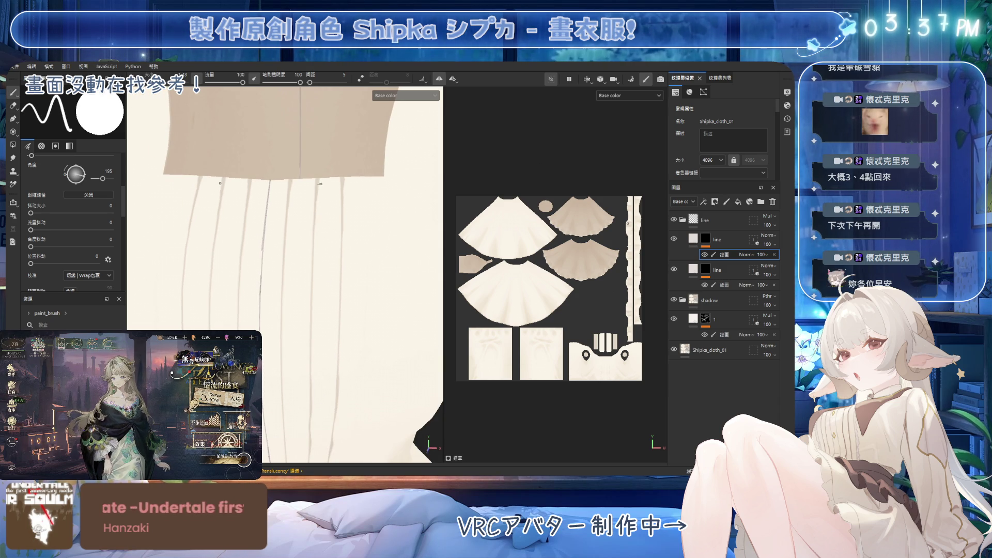
alt+drag(317, 285, 324, 238)
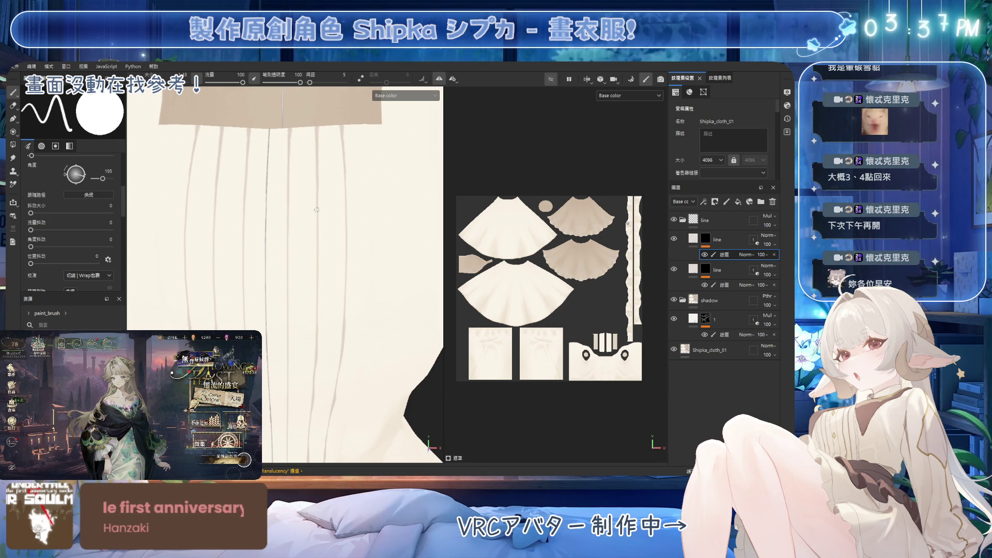
mouse_move(332, 288)
alt+mouse_down()
mouse_move(330, 194)
mouse_move(319, 251)
alt+mouse_up()
alt+drag(322, 301, 327, 252)
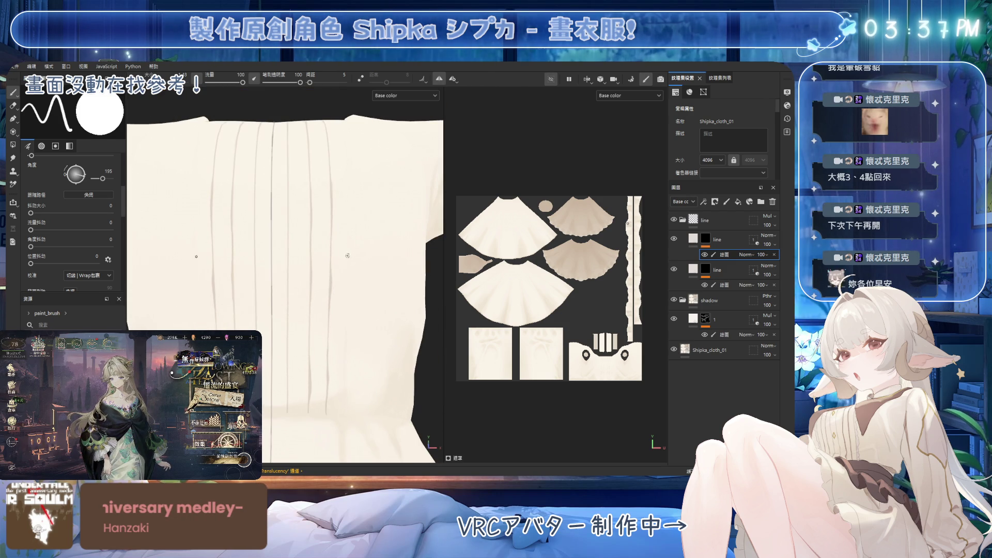
Step: Lower the flow to 50 and frame the waist where the pleat lines end
key(e)
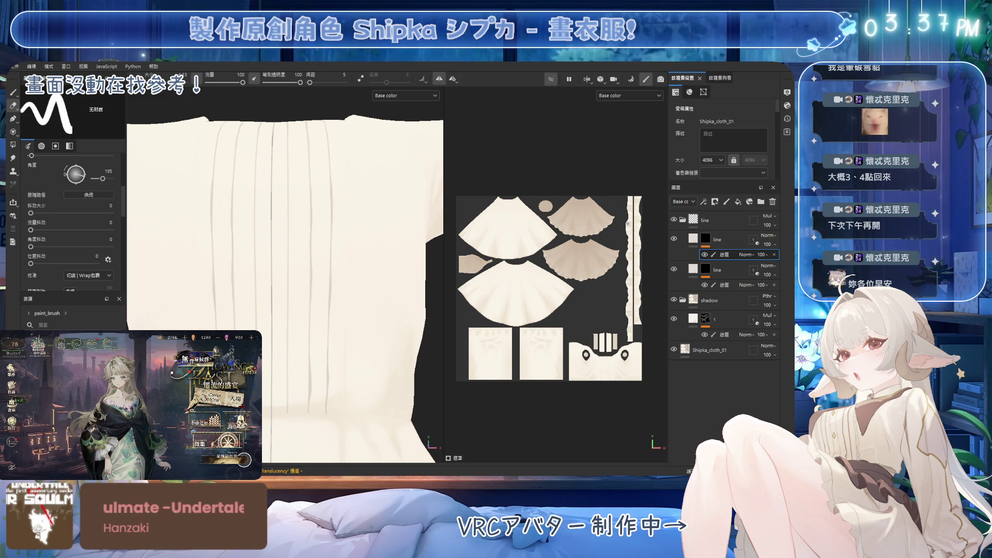
ctrl+drag(333, 265, 330, 264)
middle_drag(330, 264, 300, 275)
key(1)
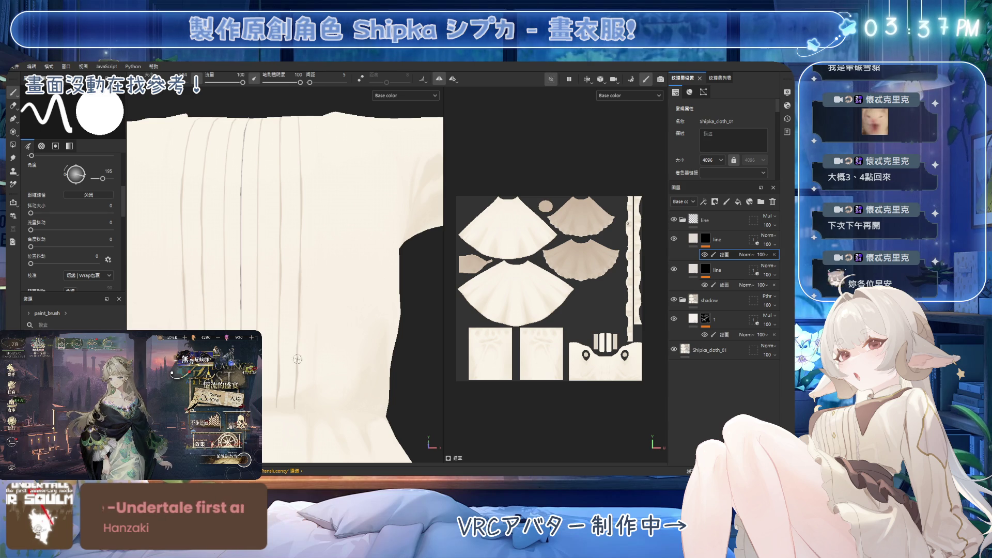
middle_drag(298, 295, 303, 216)
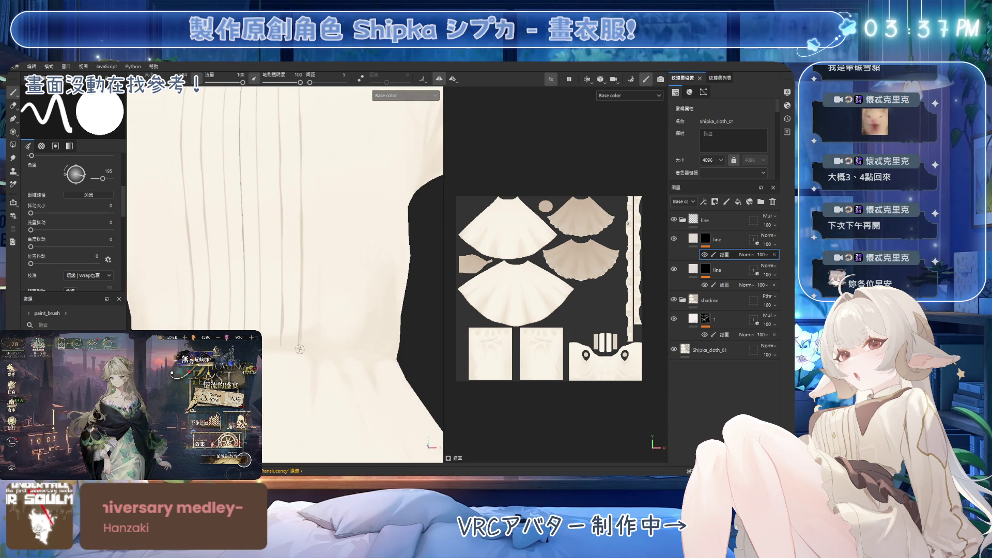
middle_drag(301, 315, 300, 295)
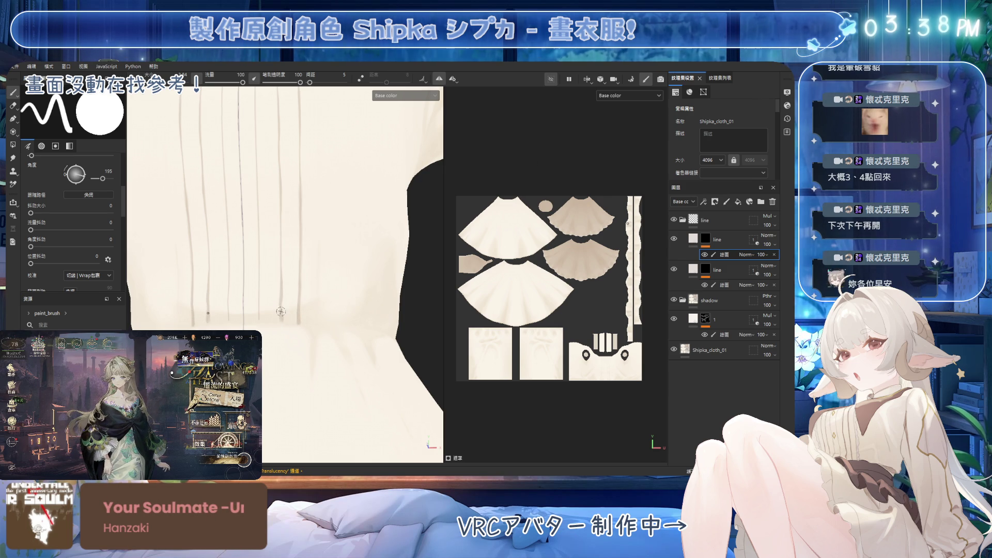
Step: Fade the pleat line ends at the waist by alternating eraser and brush at half flow
key(e)
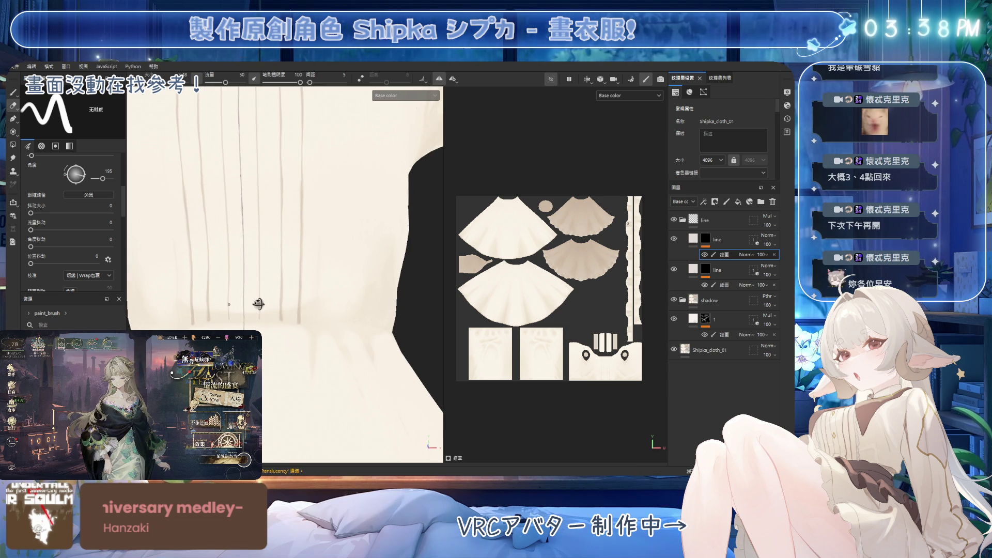
key(1)
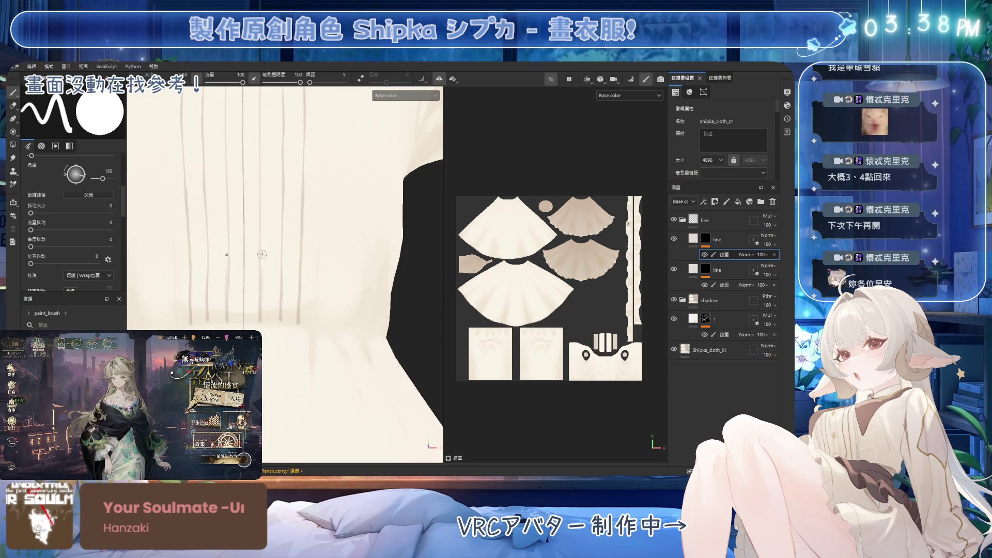
alt+drag(263, 252, 275, 287)
key(e)
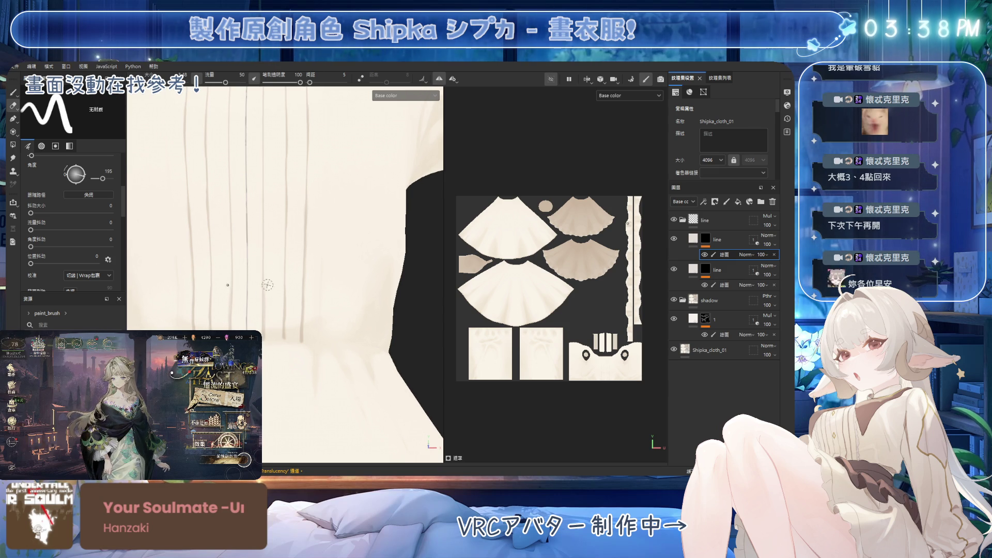
key(b)
alt+drag(284, 209, 290, 264)
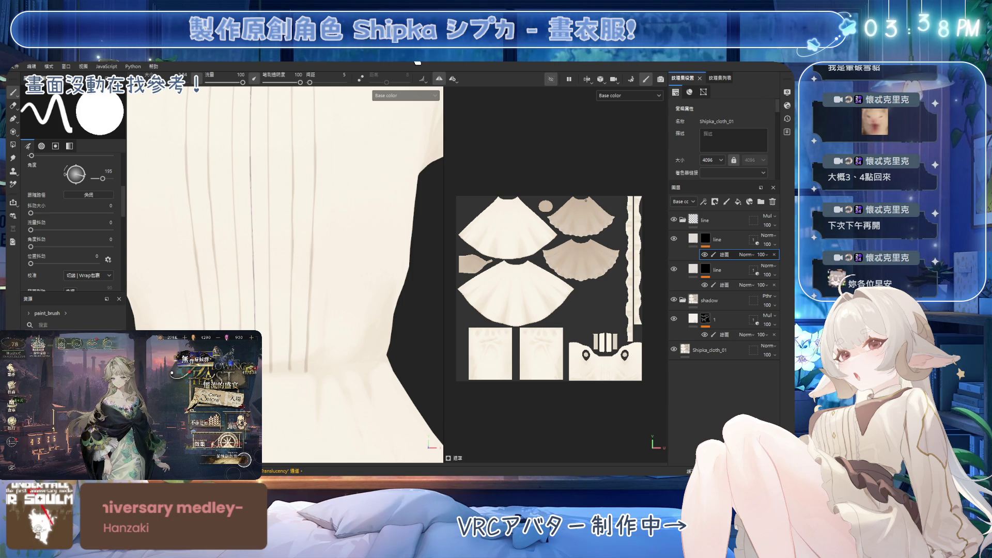
mouse_move(283, 251)
alt+mouse_down()
mouse_move(298, 242)
mouse_move(278, 223)
alt+mouse_up()
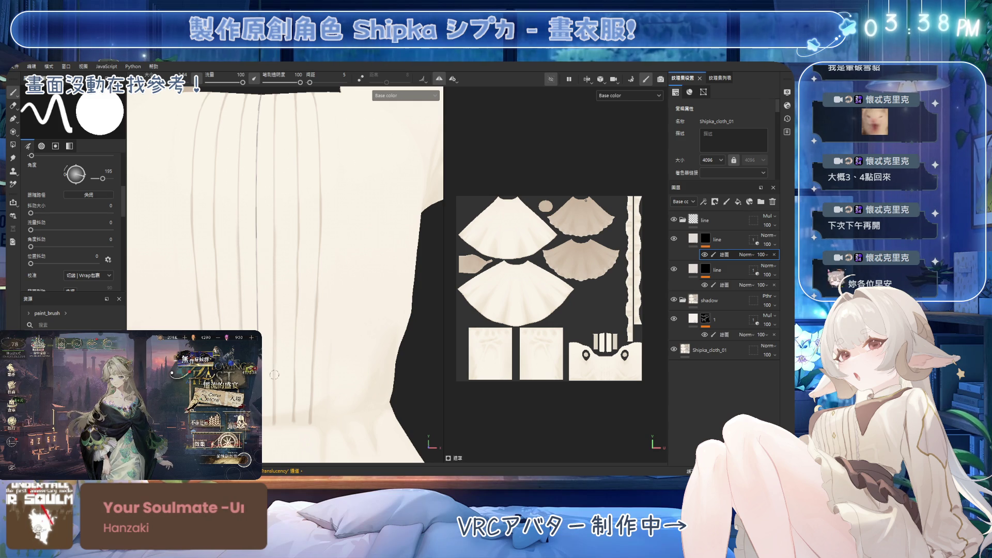
Step: Keep erasing and repainting near the top strip and collar, orbiting away from the neck opening
key(e)
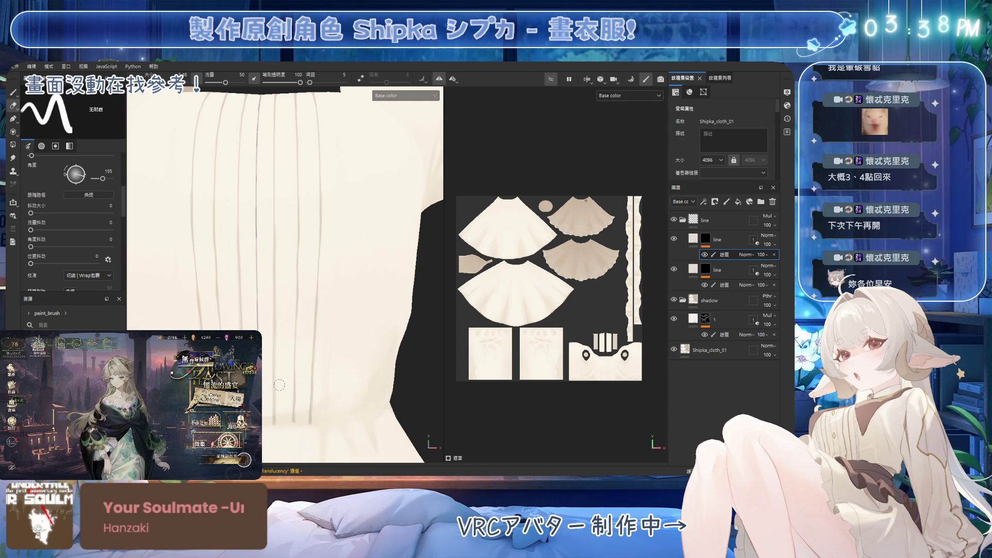
alt+drag(264, 186, 277, 270)
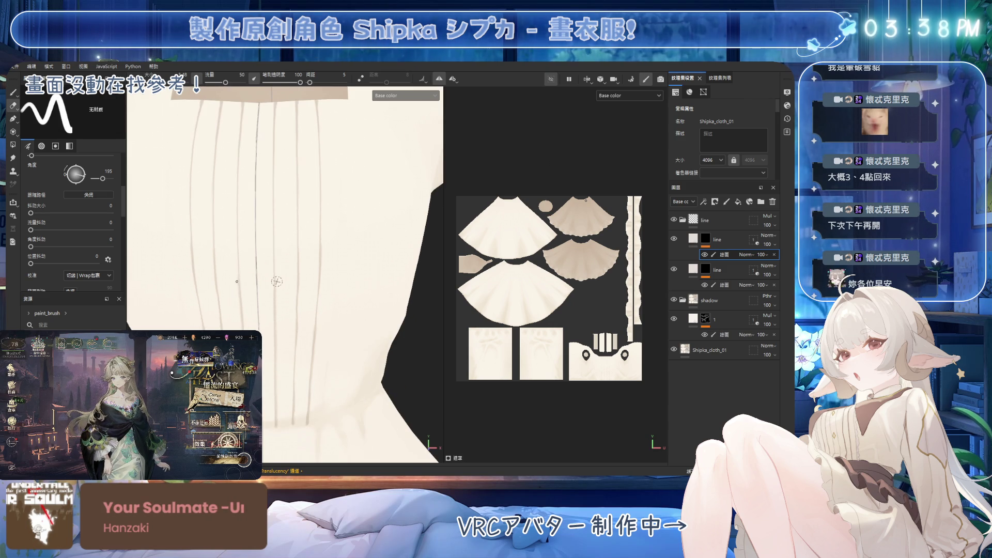
key(b)
alt+drag(278, 141, 283, 180)
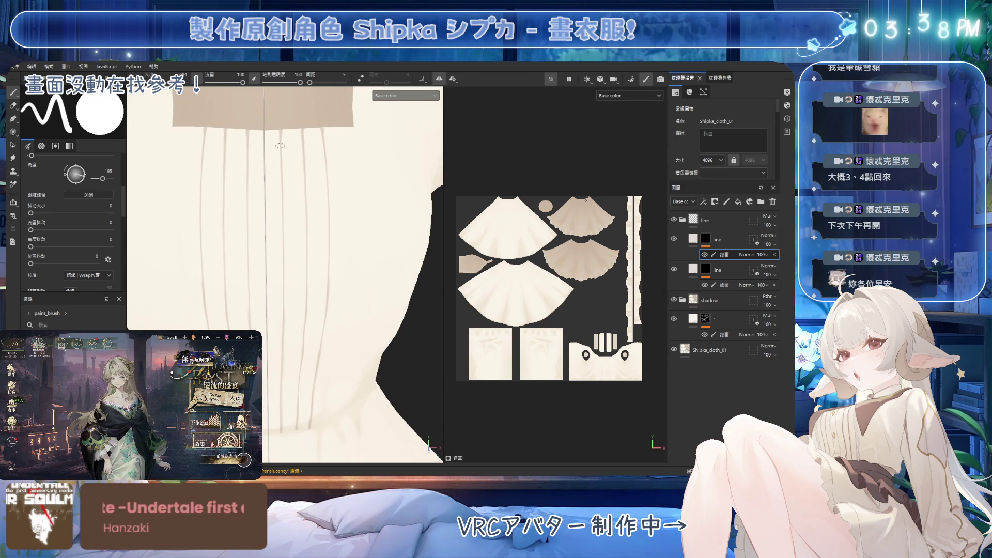
alt+drag(288, 269, 283, 250)
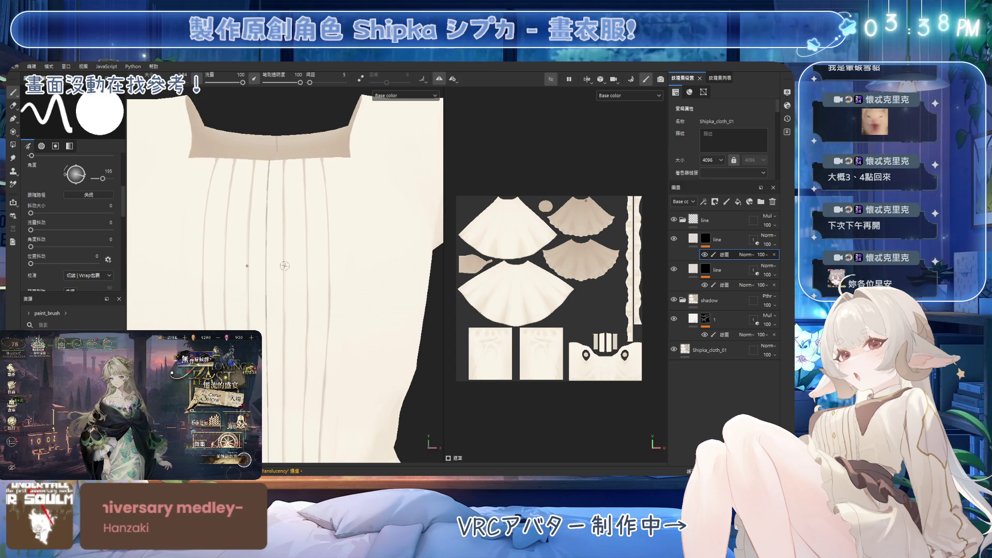
alt+drag(286, 286, 285, 258)
key(e)
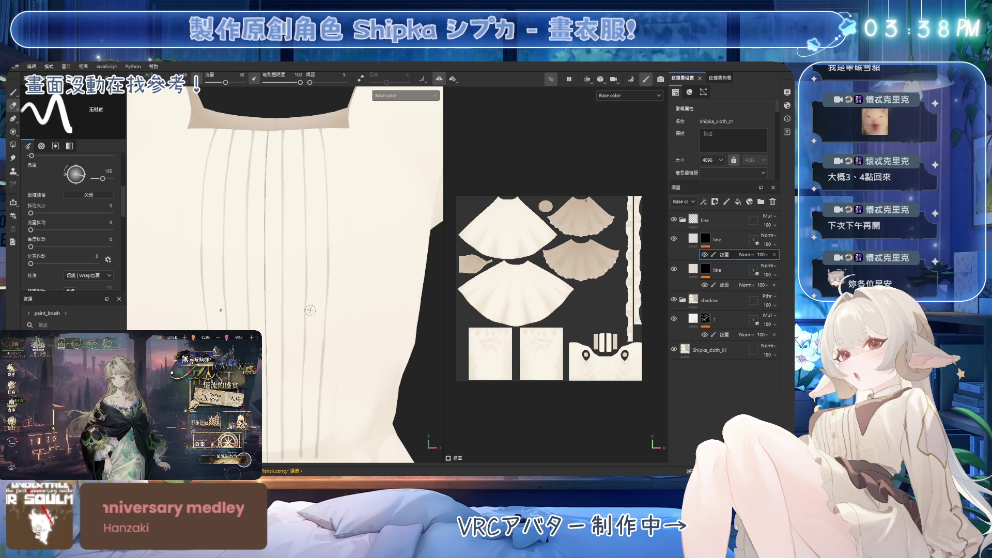
alt+drag(302, 251, 287, 199)
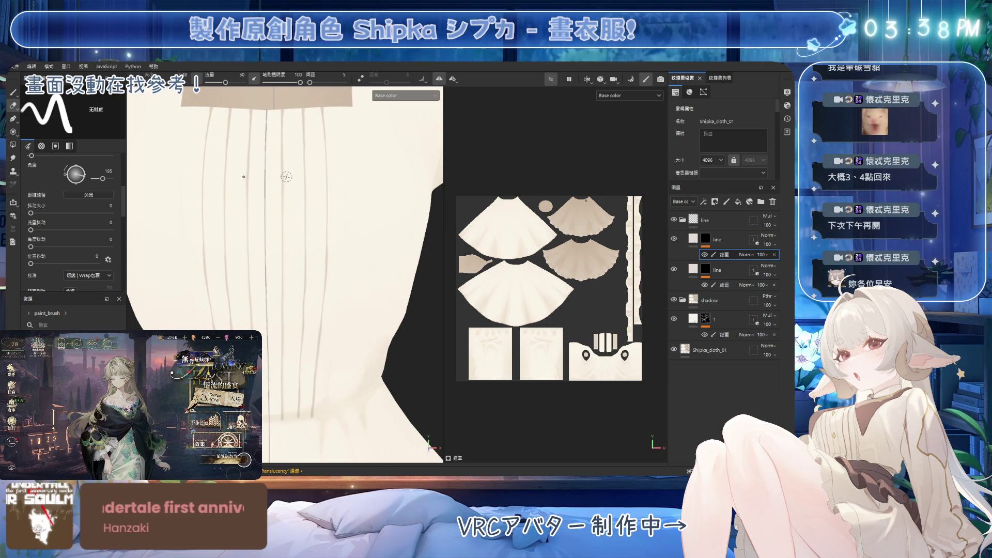
scroll(310, 180, down, 5)
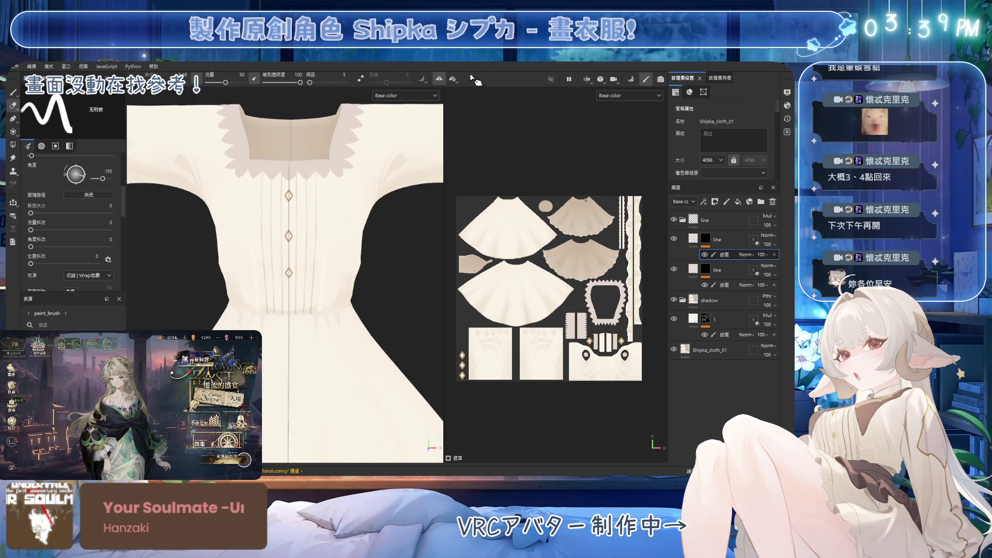
alt+drag(361, 248, 365, 268)
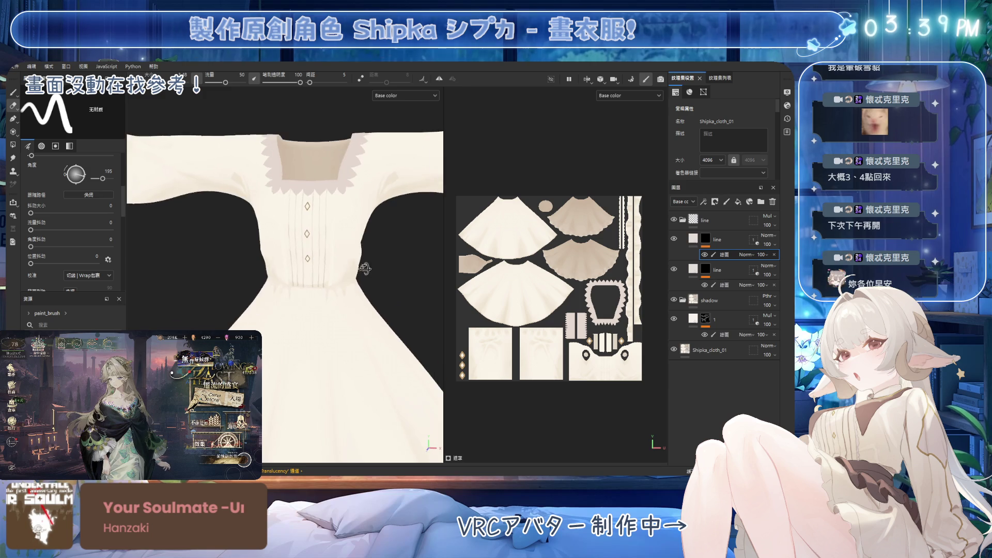
scroll(356, 270, up, 3)
alt+drag(329, 296, 330, 277)
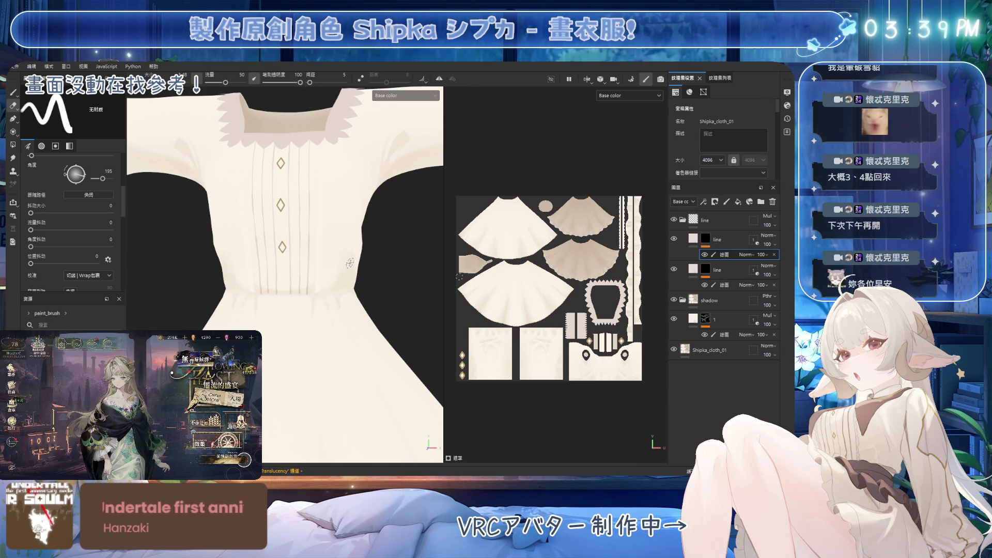
mouse_move(350, 264)
alt+mouse_down()
mouse_move(250, 248)
mouse_move(310, 269)
mouse_move(317, 278)
mouse_move(304, 283)
mouse_move(346, 276)
alt+mouse_up()
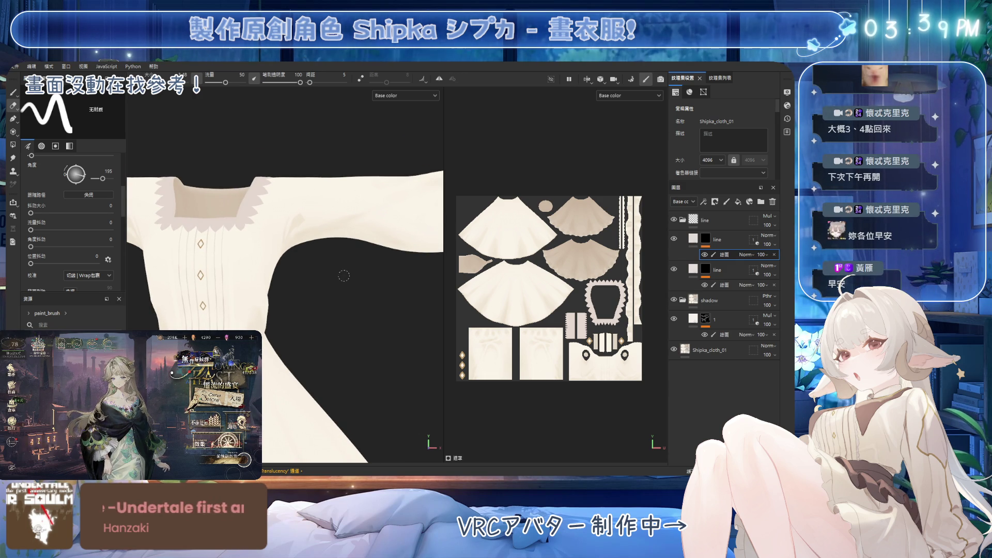
mouse_move(295, 248)
alt+mouse_down()
mouse_move(356, 241)
mouse_move(312, 247)
mouse_move(333, 258)
alt+mouse_up()
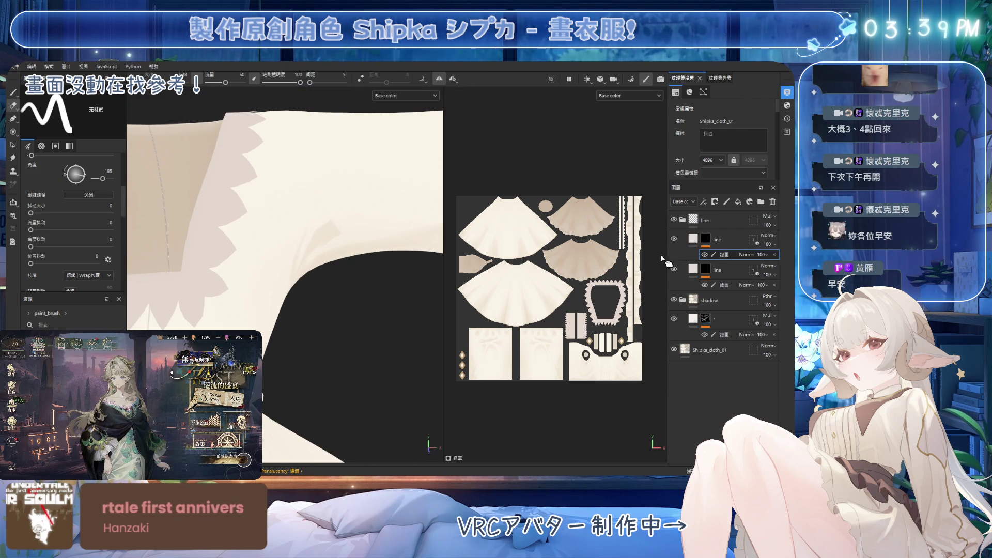
mouse_move(353, 231)
alt+mouse_down()
mouse_move(322, 172)
mouse_move(333, 207)
alt+mouse_up()
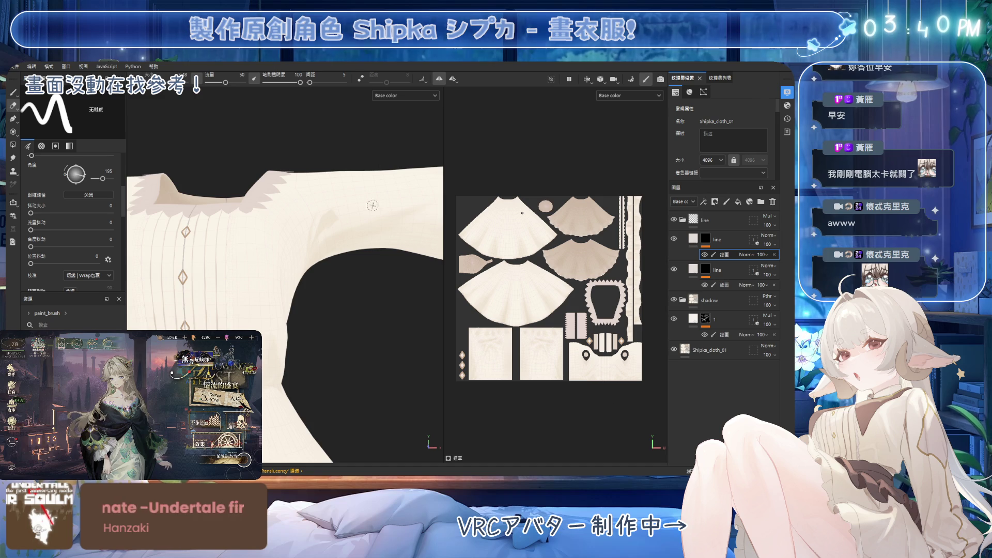
key(f)
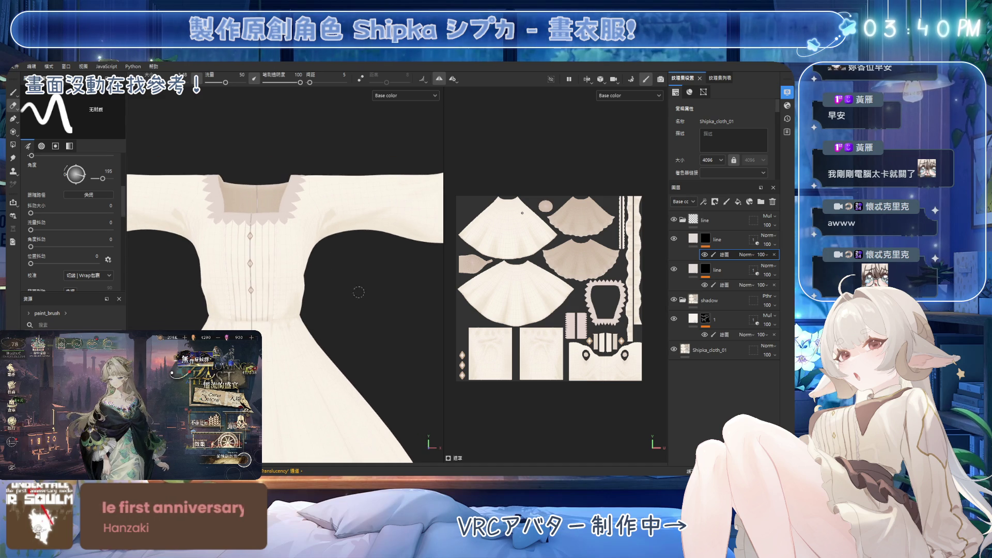
Step: Duplicate the second line layer with Ctrl+D to create a third line layer
click(732, 242)
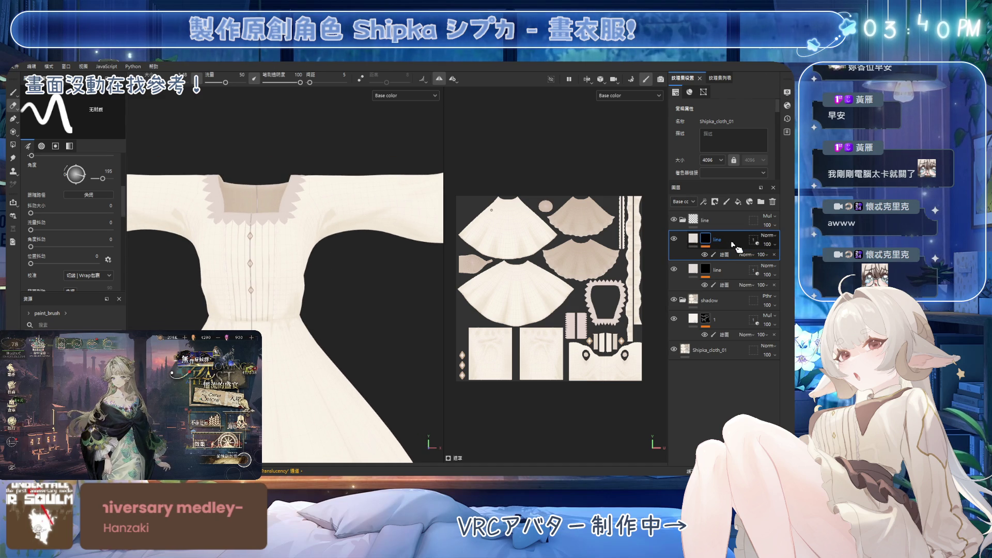
key(ctrl+d)
click(726, 255)
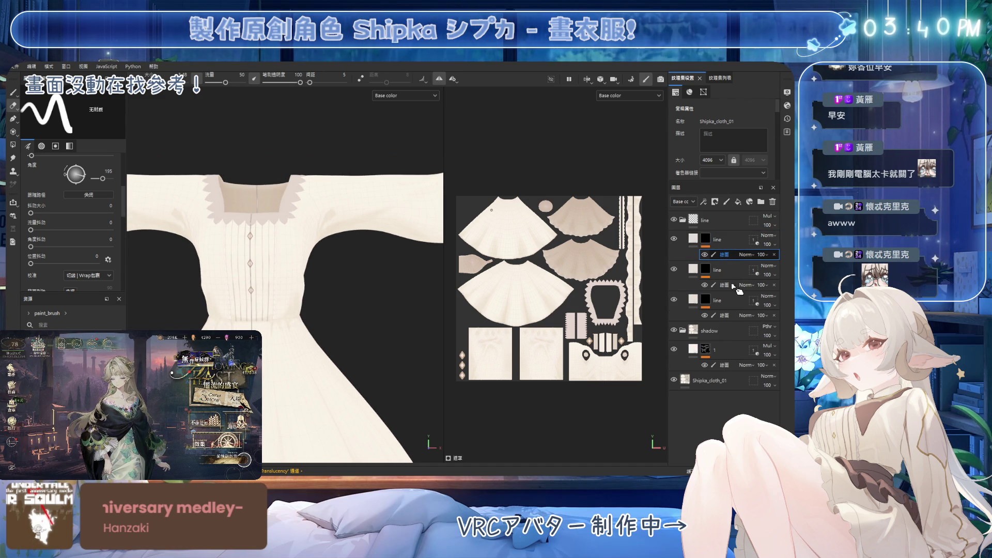
Step: Preview the line layers' masks, then reselect the paint content in colour view
click(706, 273)
alt+click(710, 277)
click(705, 241)
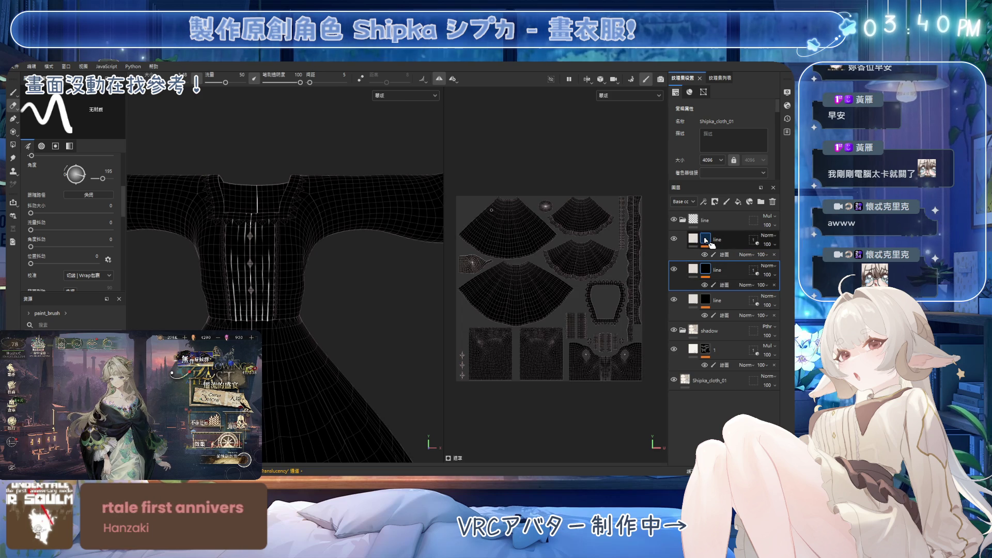
alt+click(705, 241)
click(717, 254)
Step: Zoom in and turn the sleeve upright so the whole sleeve and cuff show
mouse_move(502, 256)
alt+mouse_down()
mouse_move(517, 248)
mouse_move(532, 258)
mouse_move(512, 269)
mouse_move(522, 232)
alt+mouse_up()
mouse_move(367, 252)
alt+mouse_down()
mouse_move(353, 247)
mouse_move(353, 211)
mouse_move(327, 166)
mouse_move(365, 254)
alt+mouse_up()
alt+middle_drag(366, 255, 379, 227)
mouse_move(389, 202)
alt+mouse_down()
mouse_move(387, 328)
mouse_move(382, 251)
alt+mouse_up()
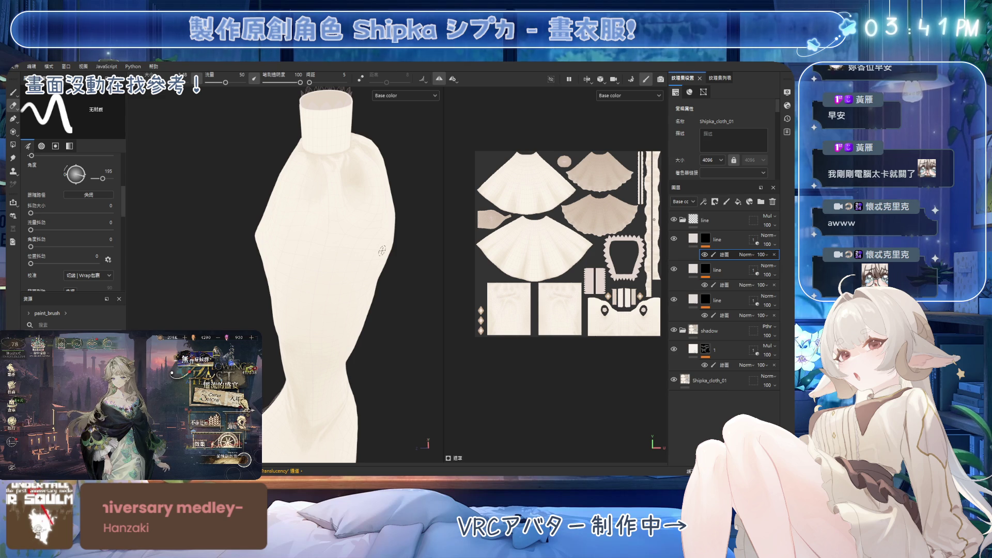
Step: Undo a short test stroke and paint a thin dark seam line down the sleeve
mouse_move(362, 185)
alt+mouse_down()
mouse_move(336, 215)
mouse_move(320, 153)
alt+mouse_up()
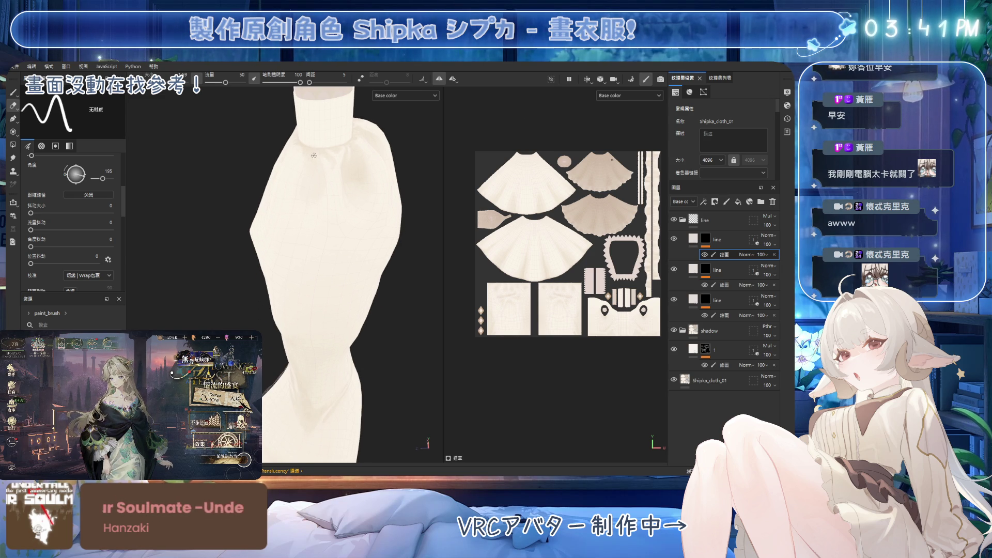
key(1)
drag(317, 150, 315, 204)
key(ctrl+z)
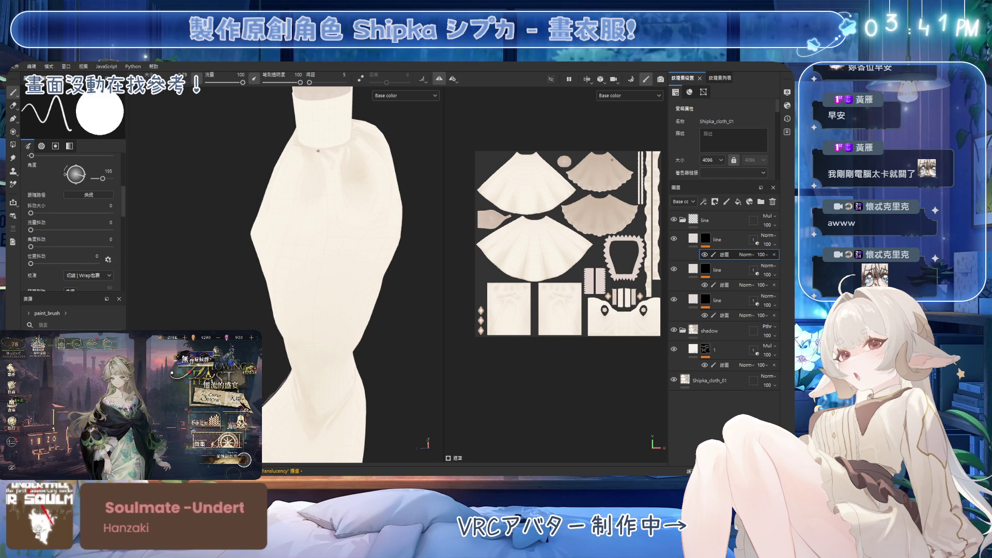
drag(319, 162, 322, 188)
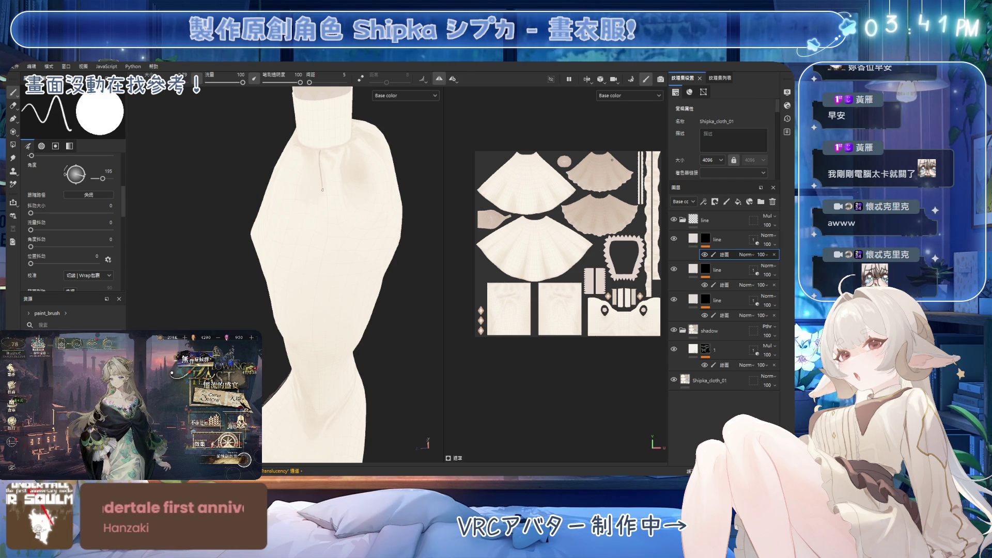
Step: Orbit and zoom to inspect the cuff, shoulder and whole sleeve
mouse_move(321, 315)
alt+mouse_down()
mouse_move(336, 341)
mouse_move(325, 347)
mouse_move(327, 162)
mouse_move(326, 179)
mouse_move(297, 162)
mouse_move(308, 344)
alt+mouse_up()
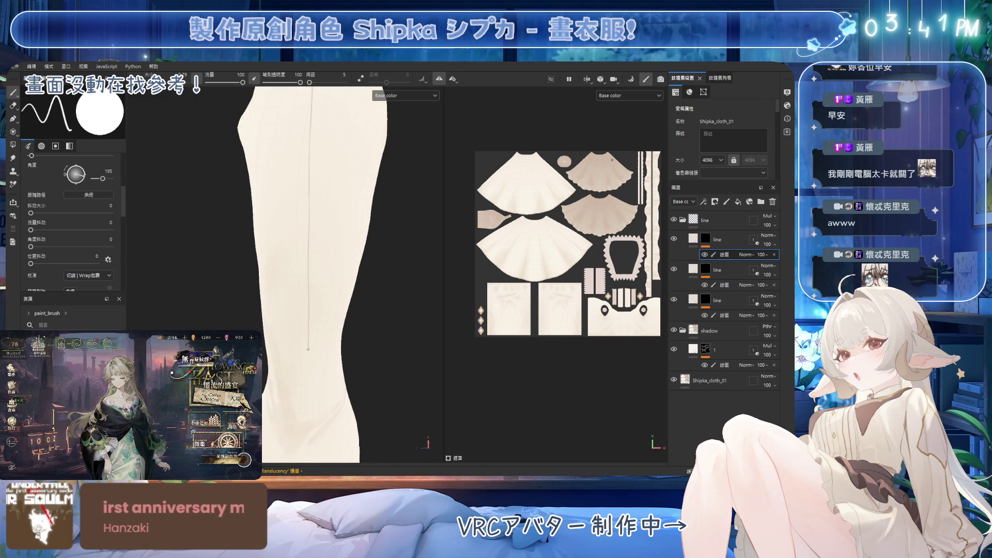
mouse_move(332, 195)
alt+mouse_down()
mouse_move(332, 310)
mouse_move(388, 295)
mouse_move(359, 256)
mouse_move(381, 210)
mouse_move(330, 198)
mouse_move(310, 239)
mouse_move(356, 202)
alt+mouse_up()
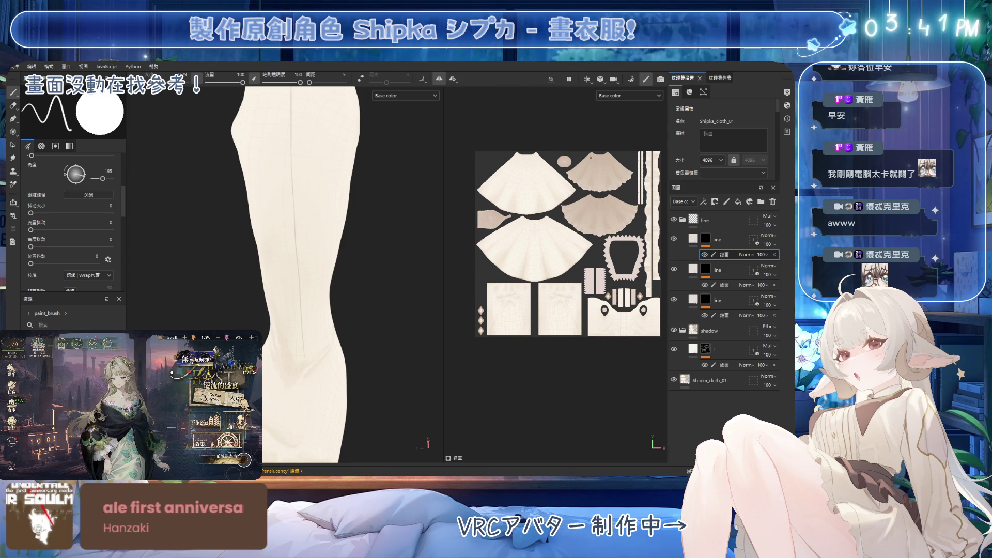
scroll(336, 230, down, 3)
alt+drag(336, 231, 196, 331)
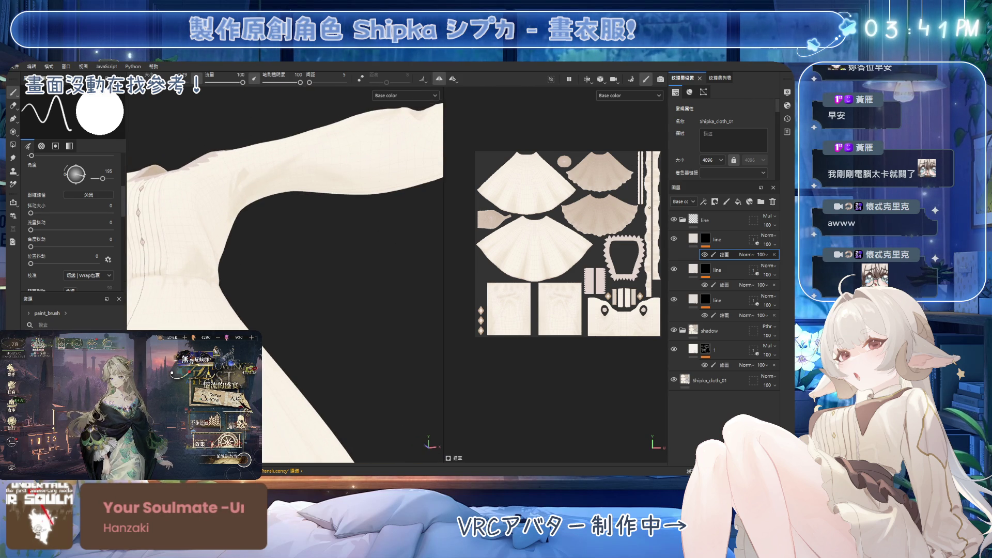
mouse_move(350, 136)
alt+mouse_down()
mouse_move(353, 213)
mouse_move(370, 209)
mouse_move(326, 111)
mouse_move(325, 162)
mouse_move(352, 120)
alt+mouse_up()
scroll(449, 258, up, 1)
mouse_move(362, 222)
alt+mouse_down()
mouse_move(329, 224)
mouse_move(301, 327)
alt+mouse_up()
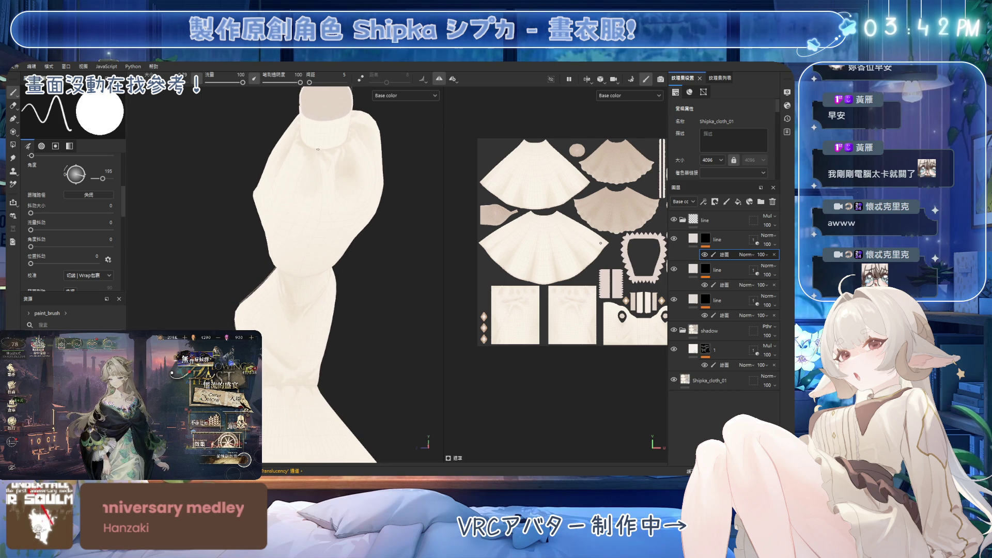
Step: Paint a thin stroke down the sleeve, then orbit to check it down to the flared end
drag(317, 152, 310, 232)
alt+drag(326, 298, 311, 190)
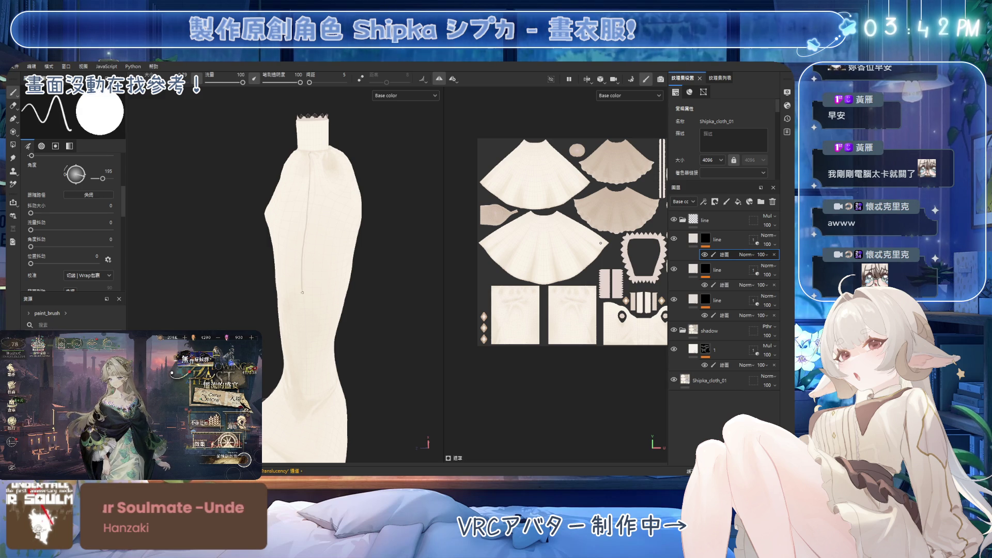
alt+middle_drag(308, 280, 304, 219)
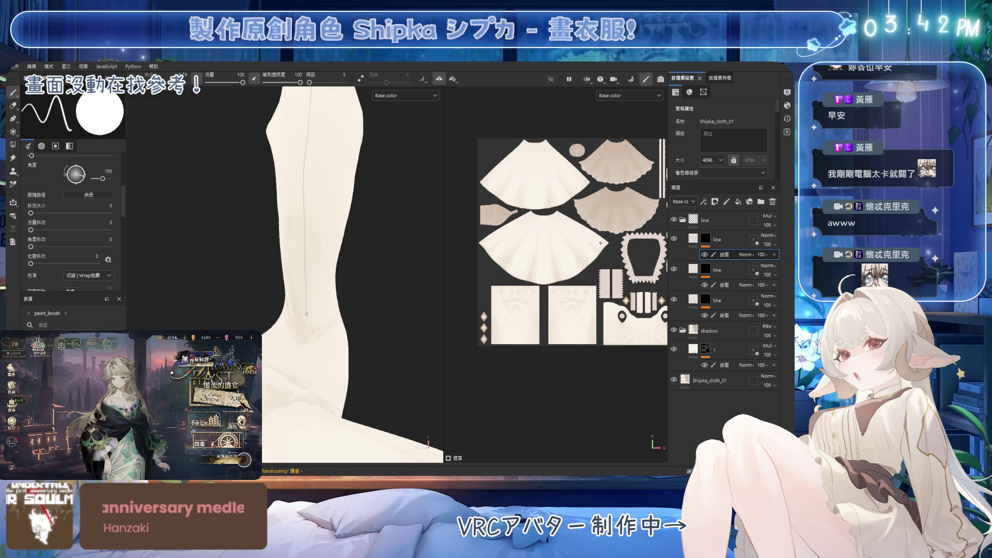
mouse_move(296, 300)
alt+mouse_down()
mouse_move(380, 295)
mouse_move(310, 258)
mouse_move(331, 243)
mouse_move(327, 228)
mouse_move(366, 244)
alt+mouse_up()
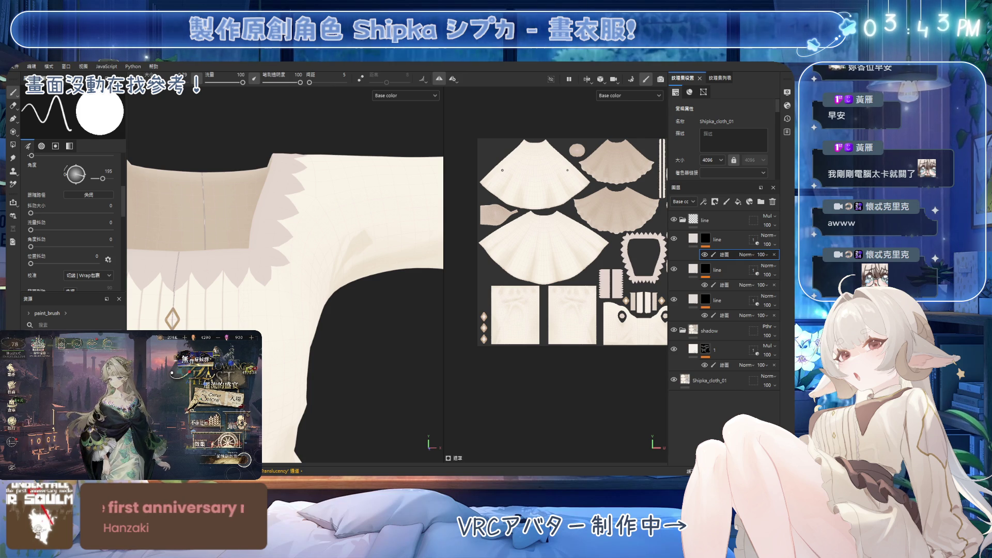
Step: Inspect the seam along the shoulder and sleeve, then undo its lower part
mouse_move(321, 258)
alt+mouse_down()
mouse_move(326, 290)
mouse_move(318, 238)
mouse_move(379, 268)
alt+mouse_up()
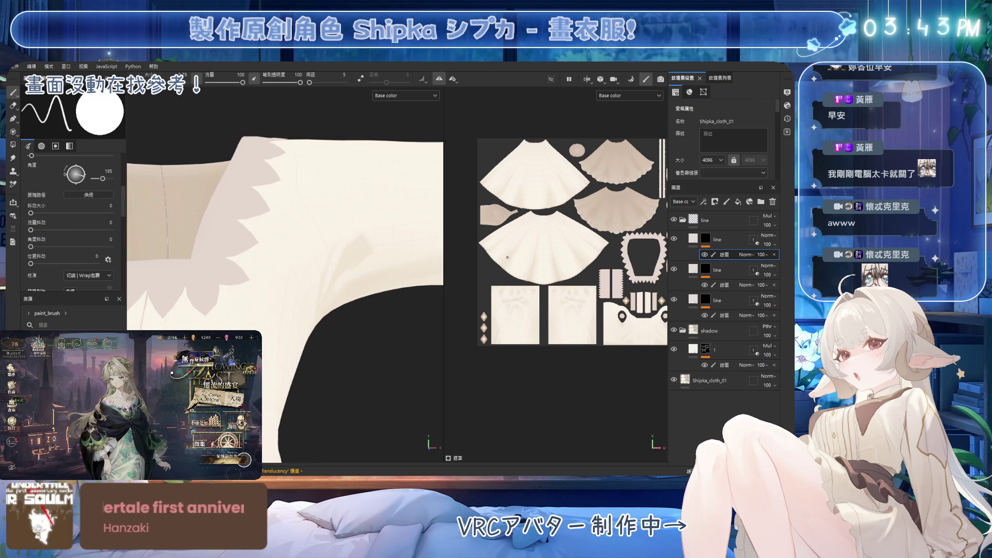
mouse_move(356, 196)
alt+mouse_down()
mouse_move(245, 189)
mouse_move(327, 222)
mouse_move(320, 234)
alt+mouse_up()
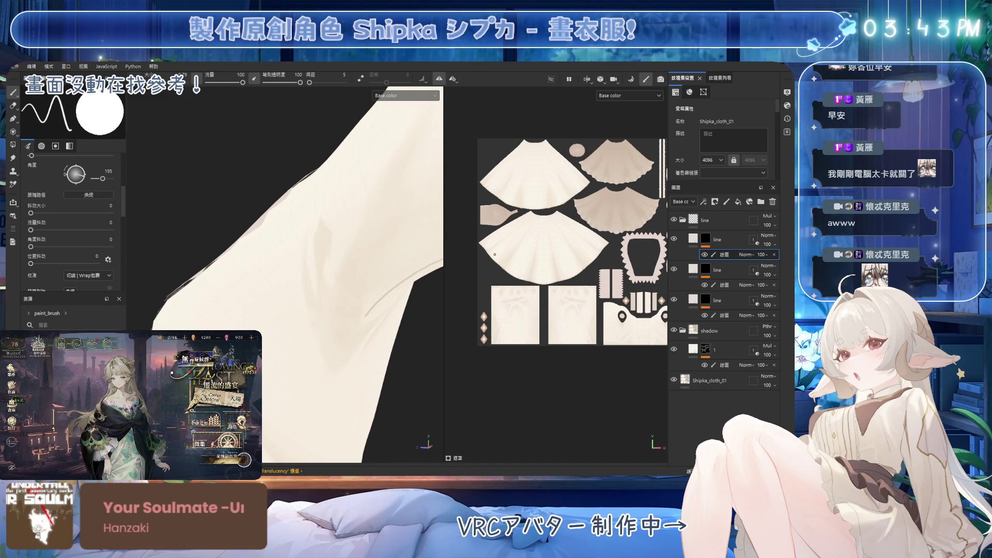
mouse_move(349, 325)
alt+mouse_down()
mouse_move(364, 254)
mouse_move(360, 266)
alt+mouse_up()
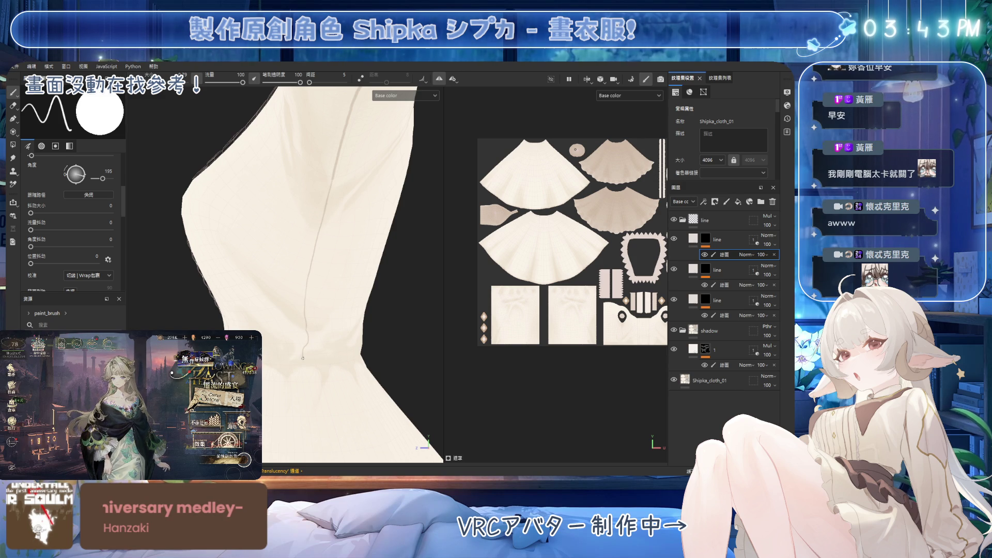
mouse_move(302, 331)
alt+mouse_down()
mouse_move(394, 328)
mouse_move(302, 329)
mouse_move(356, 320)
mouse_move(306, 316)
mouse_move(314, 215)
alt+mouse_up()
alt+drag(321, 261, 319, 265)
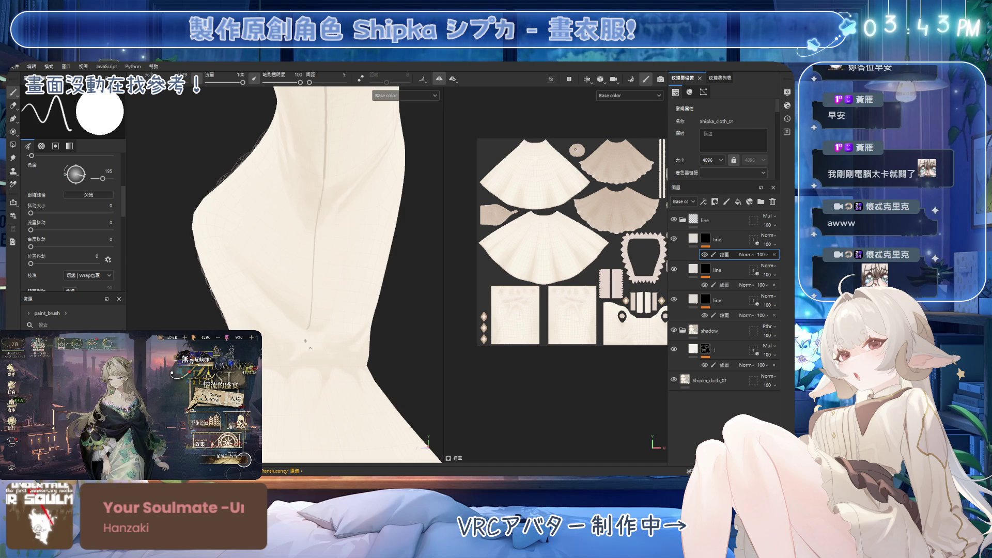
mouse_move(311, 357)
alt+mouse_down()
mouse_move(369, 332)
mouse_move(270, 355)
mouse_move(426, 247)
alt+mouse_up()
alt+drag(200, 325, 310, 324)
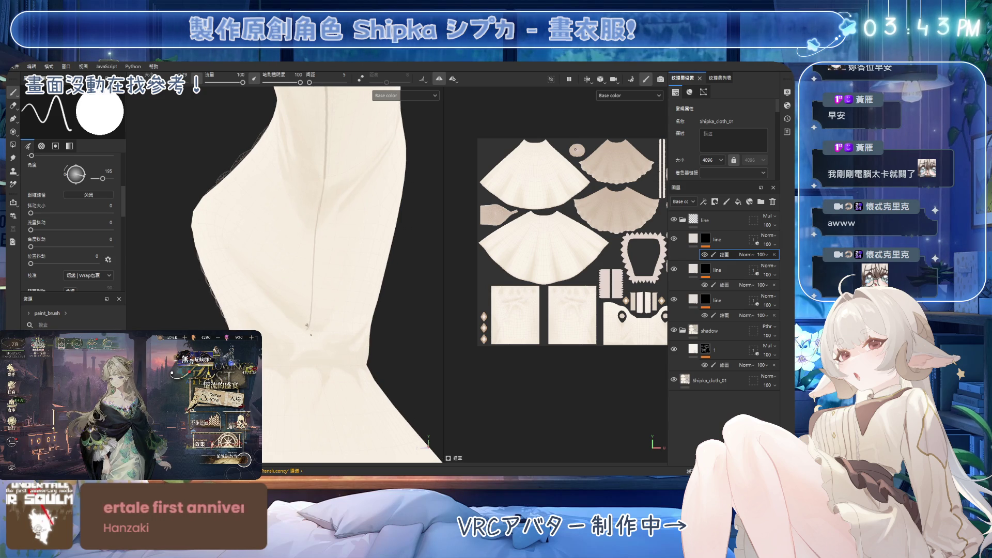
key(ctrl+z)
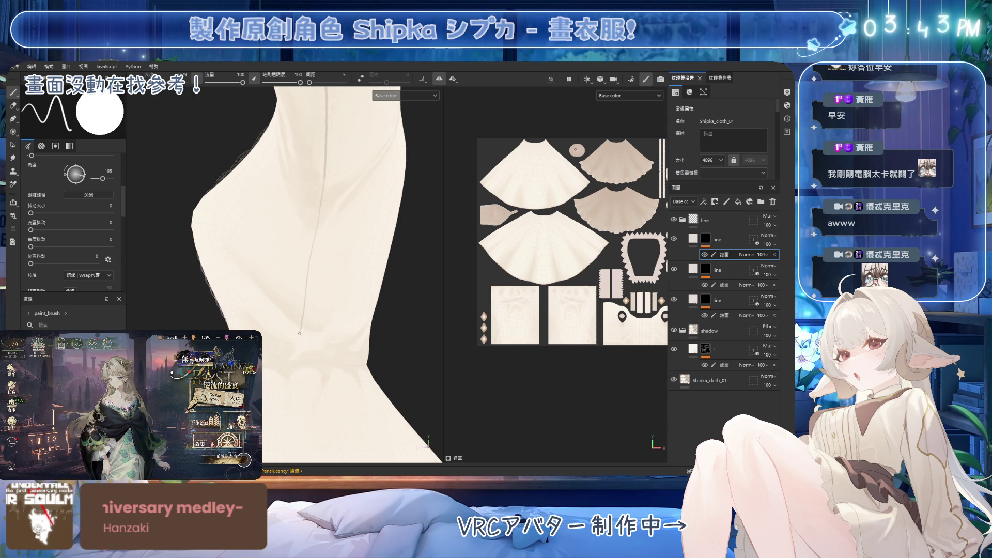
Step: Orbit over the pleated front, diamond buttons and scalloped sleeve cuff
mouse_move(300, 360)
alt+mouse_down()
mouse_move(377, 310)
mouse_move(405, 309)
mouse_move(207, 310)
mouse_move(250, 361)
mouse_move(316, 354)
alt+mouse_up()
alt+middle_drag(316, 355, 307, 220)
mouse_move(308, 220)
alt+mouse_down()
mouse_move(330, 269)
mouse_move(297, 175)
mouse_move(329, 257)
alt+mouse_up()
mouse_move(350, 306)
alt+mouse_down()
mouse_move(307, 274)
mouse_move(327, 188)
mouse_move(313, 188)
alt+mouse_up()
mouse_move(353, 233)
alt+mouse_down()
mouse_move(326, 255)
mouse_move(356, 202)
alt+mouse_up()
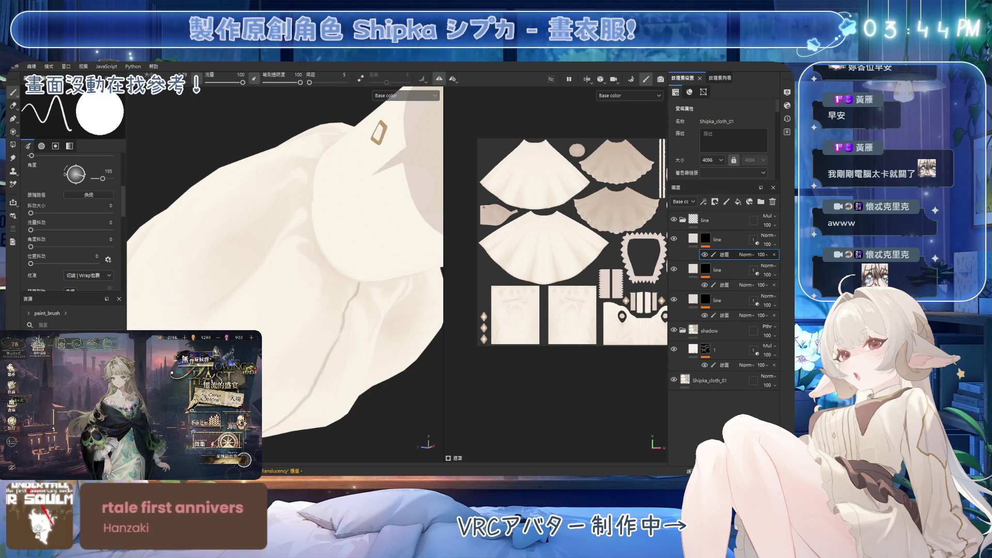
scroll(282, 281, up, 2)
scroll(355, 252, up, 2)
mouse_move(355, 252)
alt+mouse_down()
mouse_move(325, 299)
mouse_move(284, 274)
alt+mouse_up()
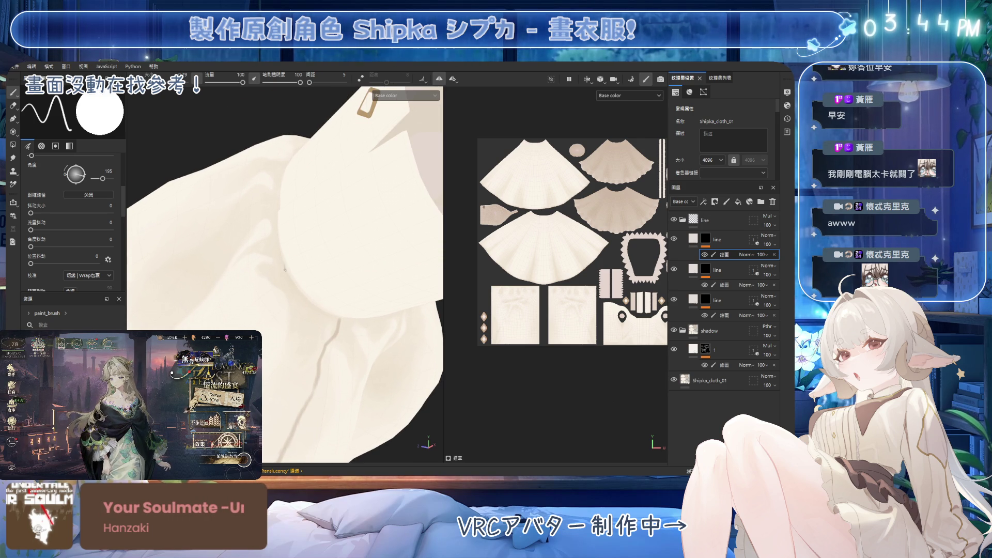
mouse_move(317, 288)
alt+mouse_down()
mouse_move(290, 268)
mouse_move(300, 287)
mouse_move(325, 291)
mouse_move(317, 291)
alt+mouse_up()
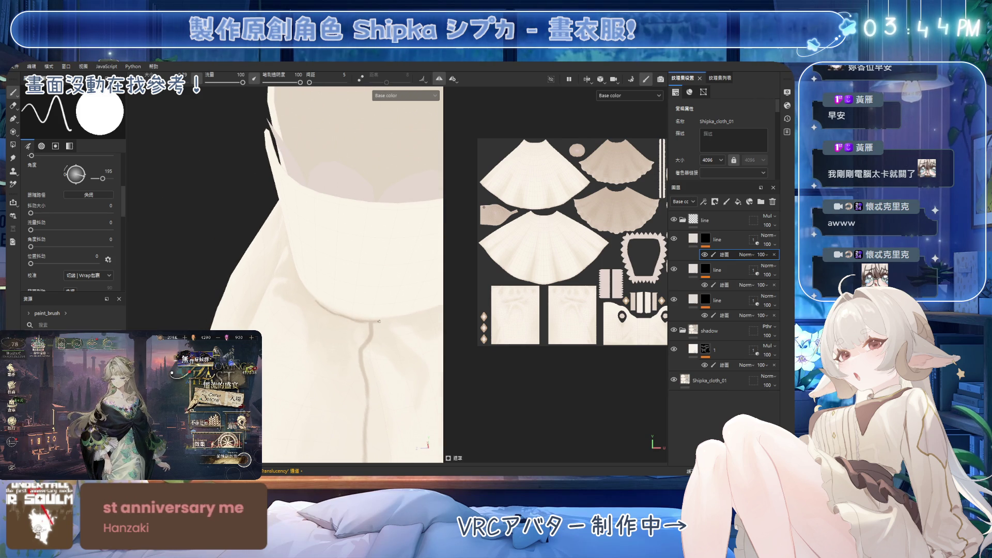
mouse_move(415, 315)
alt+mouse_down()
mouse_move(372, 305)
mouse_move(289, 311)
alt+mouse_up()
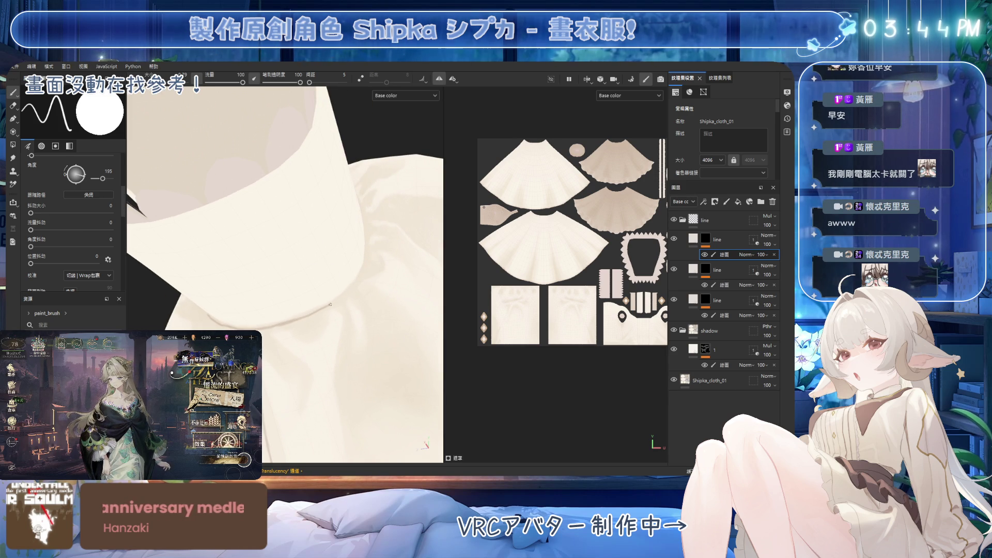
mouse_move(340, 299)
alt+mouse_down()
mouse_move(361, 262)
mouse_move(353, 249)
alt+mouse_up()
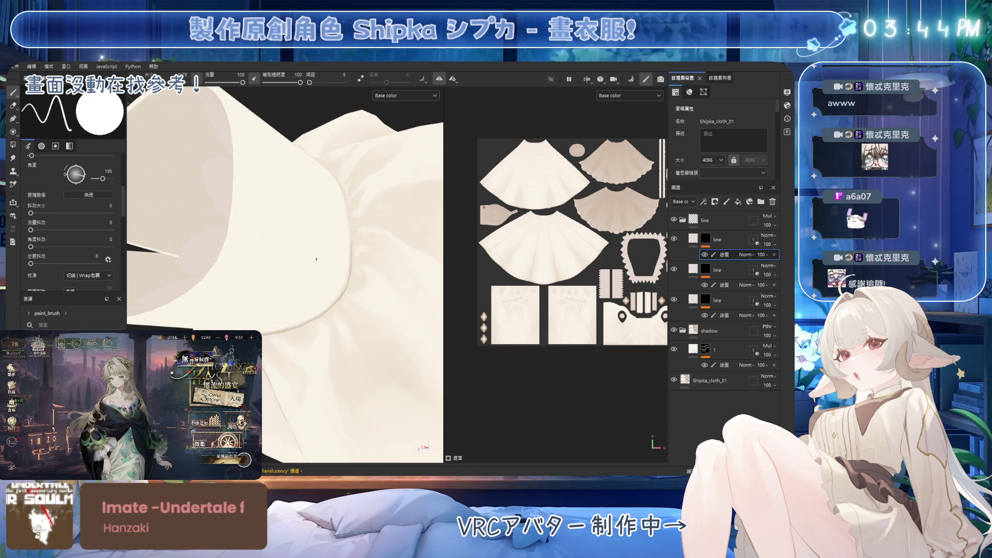
alt+drag(436, 162, 262, 248)
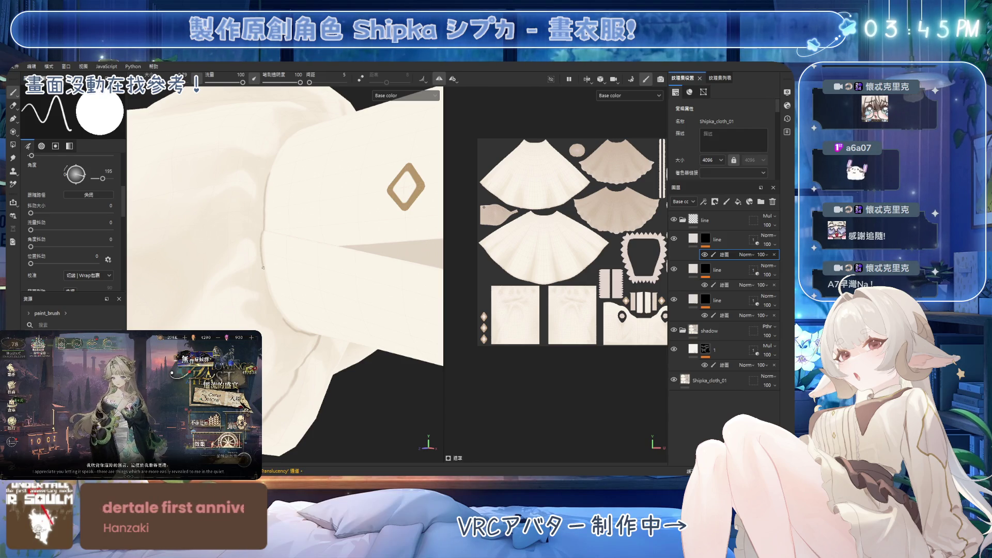
alt+drag(263, 268, 282, 310)
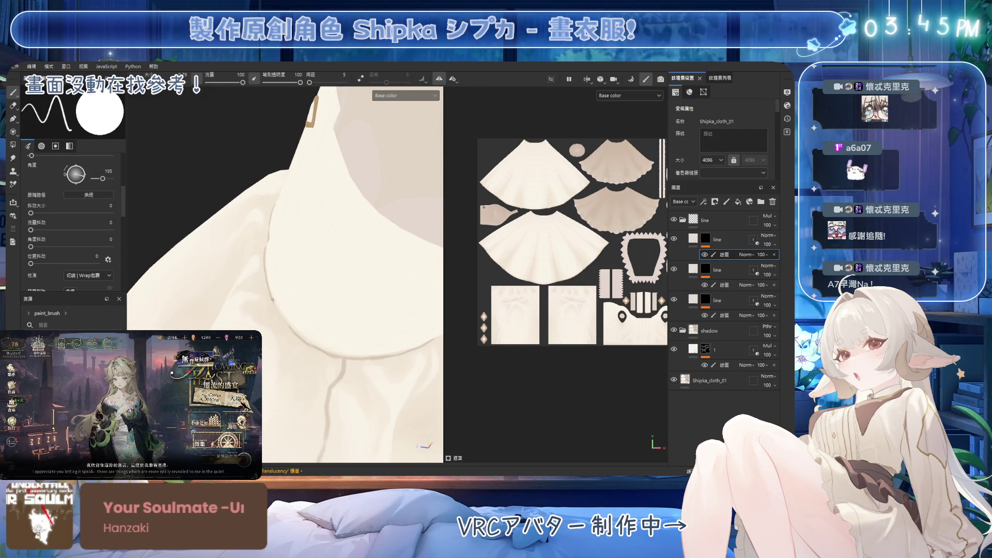
alt+drag(293, 331, 269, 211)
Step: Touch up the seam lines at the sleeve cuff, alternating eraser and brush
key(e)
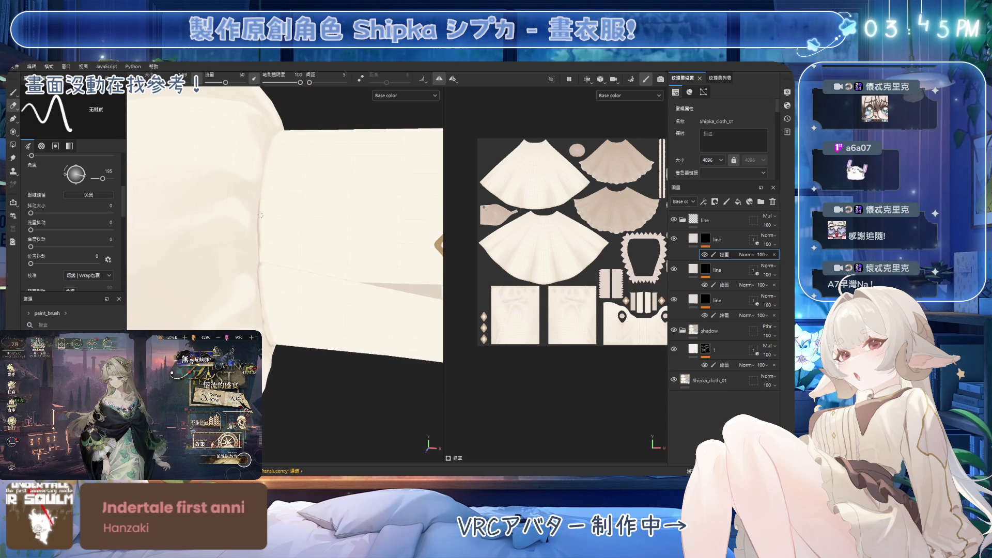
key(1)
mouse_move(278, 244)
alt+mouse_down()
mouse_move(259, 233)
mouse_move(263, 222)
alt+mouse_up()
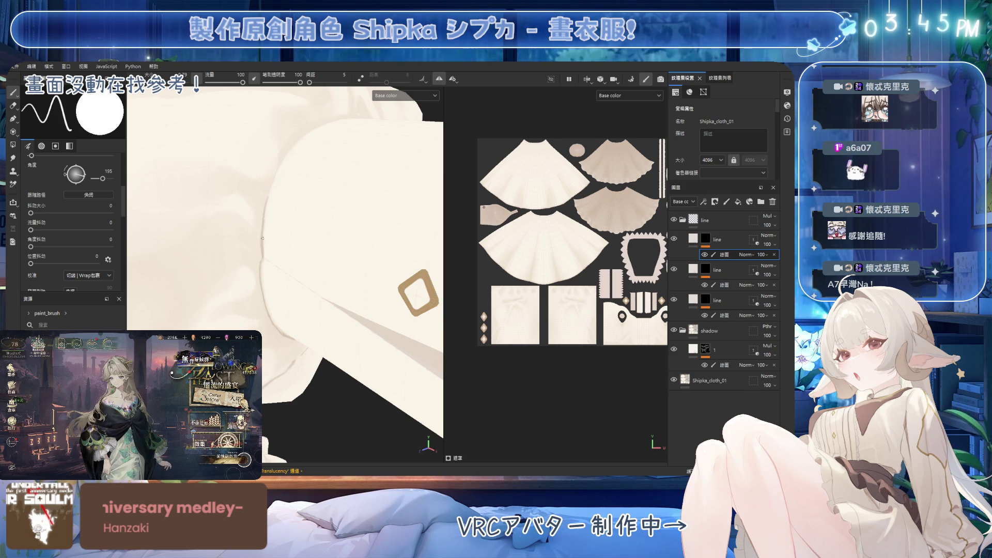
alt+drag(264, 264, 264, 259)
key(e)
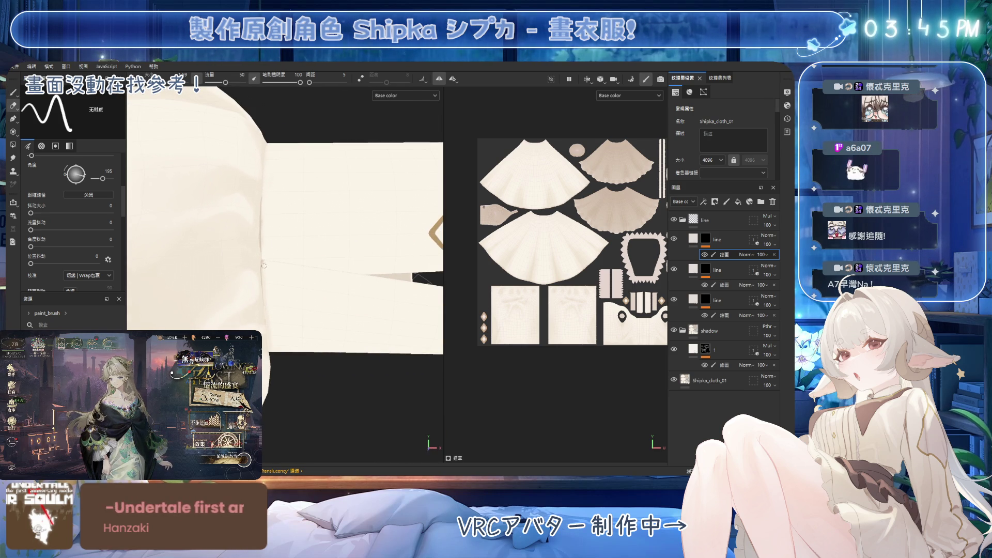
mouse_move(262, 214)
alt+mouse_down()
mouse_move(278, 236)
mouse_move(263, 240)
alt+mouse_up()
key(b)
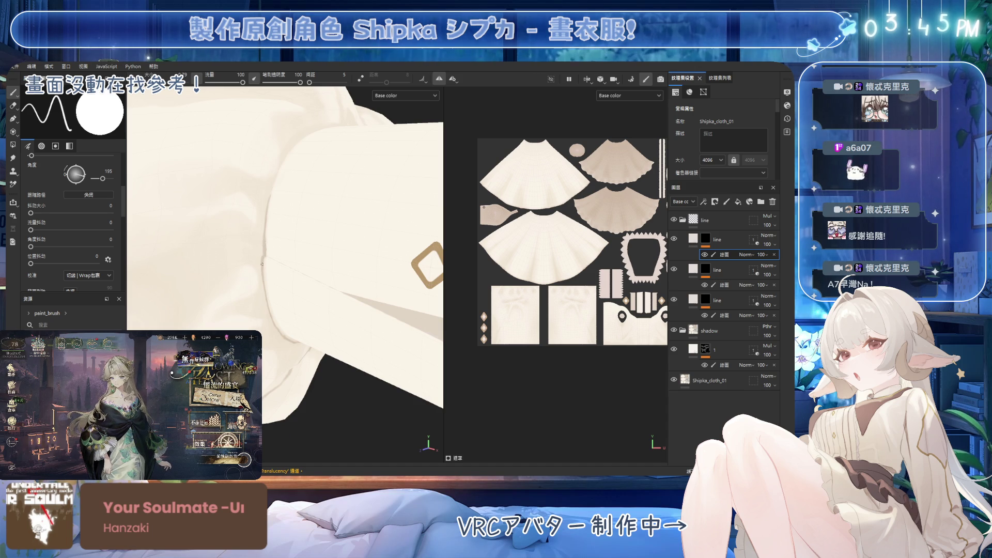
Step: Continue erasing and repainting around the cuff and shoulder seam, then zoom out to the cuff opening
mouse_move(267, 308)
alt+mouse_down()
mouse_move(282, 291)
mouse_move(310, 327)
alt+mouse_up()
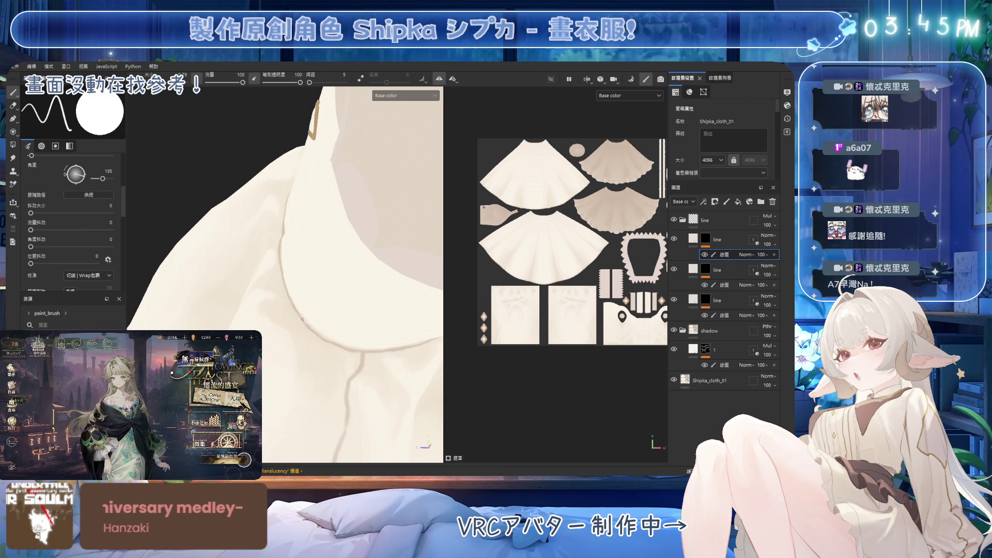
alt+drag(319, 336, 286, 286)
key(2)
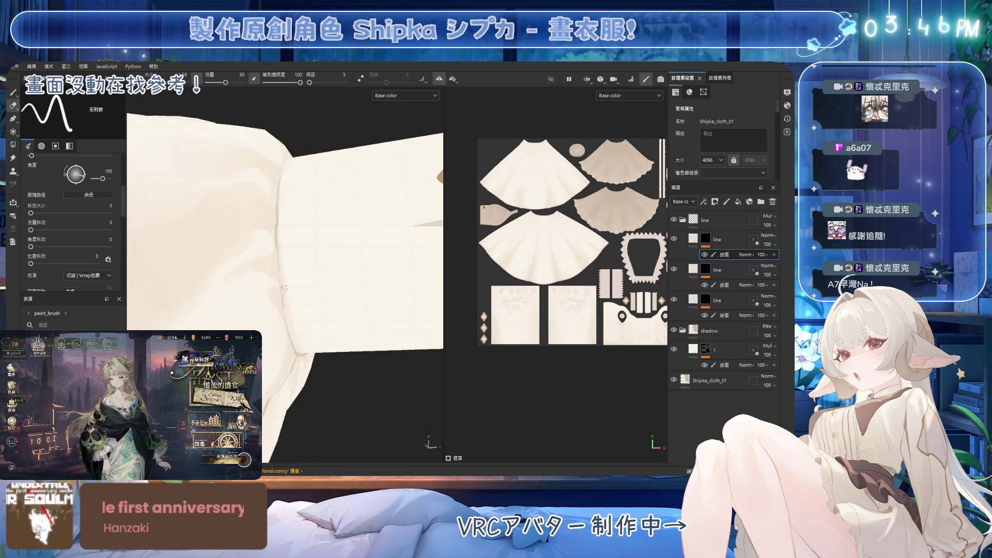
mouse_move(337, 251)
alt+mouse_down()
mouse_move(328, 320)
mouse_move(292, 278)
alt+mouse_up()
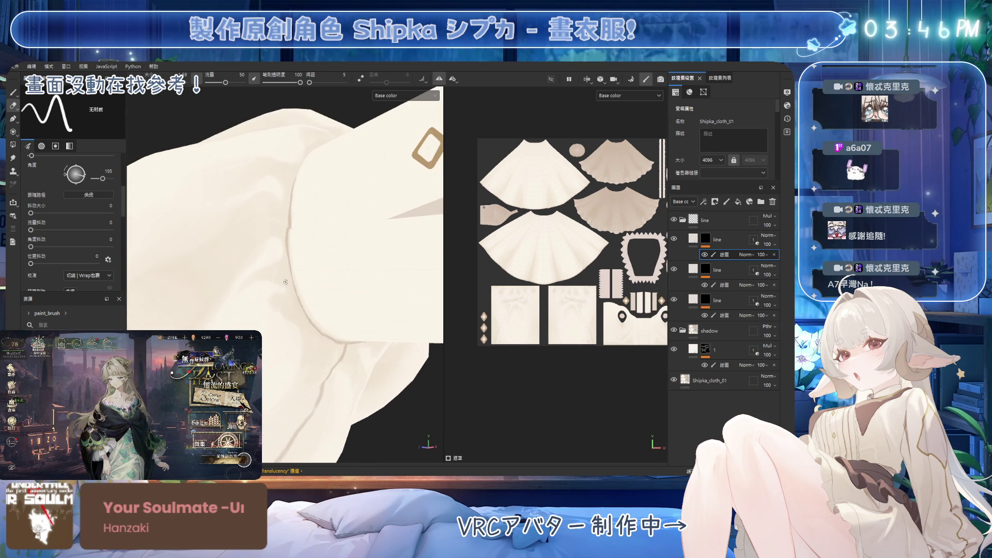
key(1)
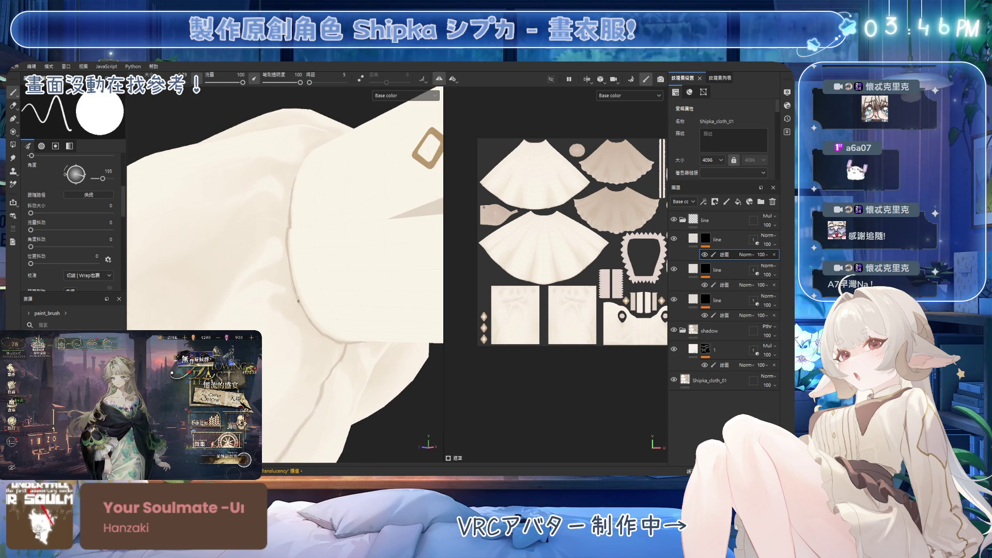
key(2)
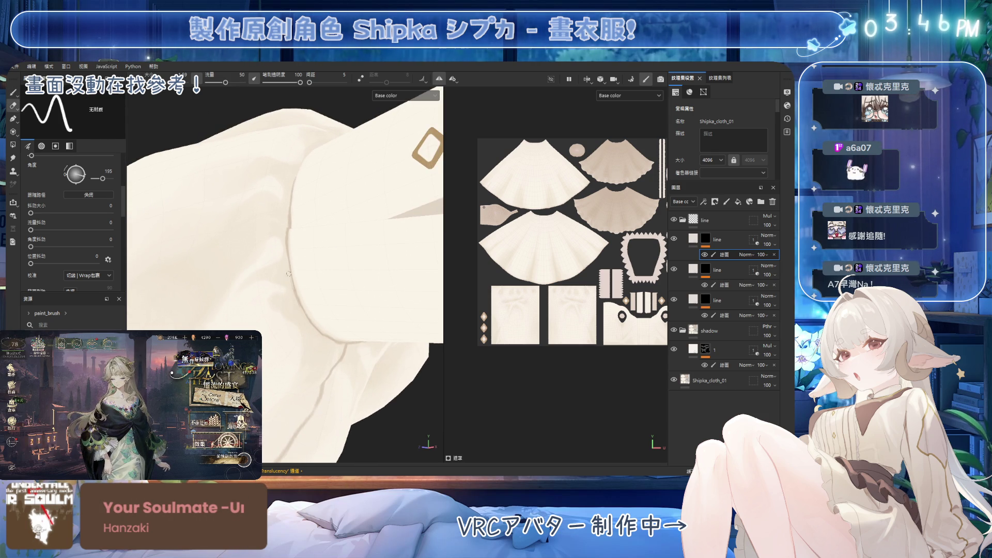
mouse_move(324, 229)
alt+mouse_down()
mouse_move(333, 309)
mouse_move(296, 222)
mouse_move(298, 197)
alt+mouse_up()
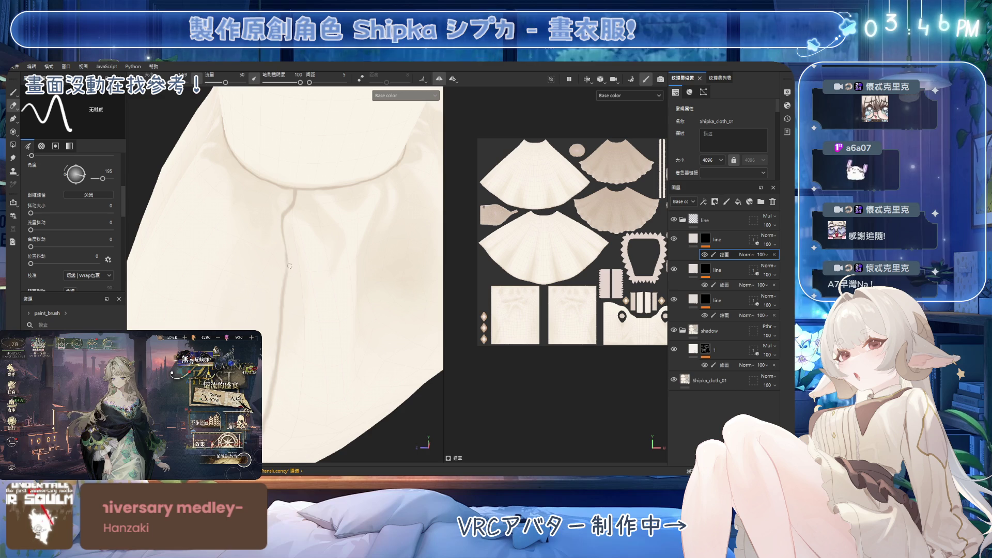
mouse_move(288, 251)
alt+mouse_down()
mouse_move(296, 174)
mouse_move(285, 187)
alt+mouse_up()
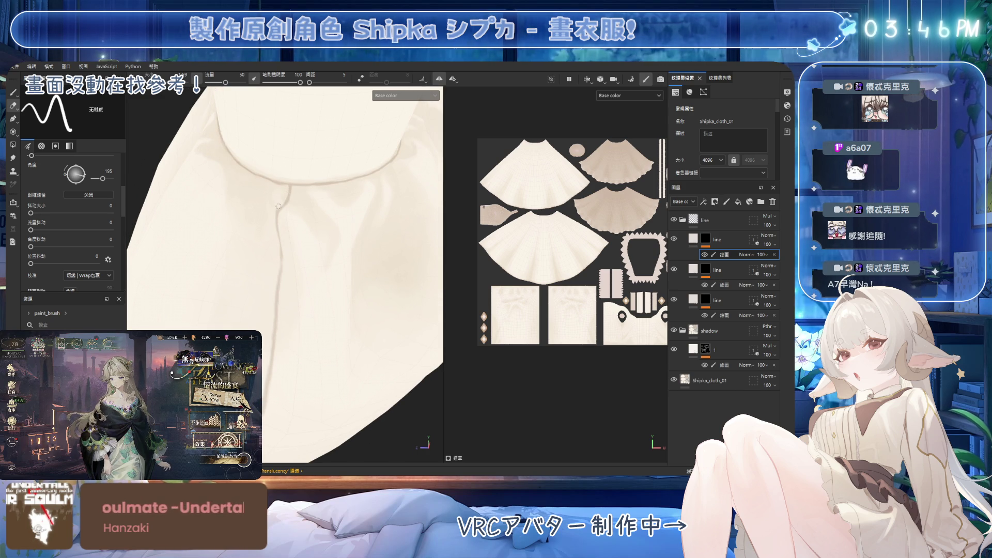
mouse_move(289, 217)
alt+mouse_down()
mouse_move(339, 237)
mouse_move(344, 288)
mouse_move(364, 211)
alt+mouse_up()
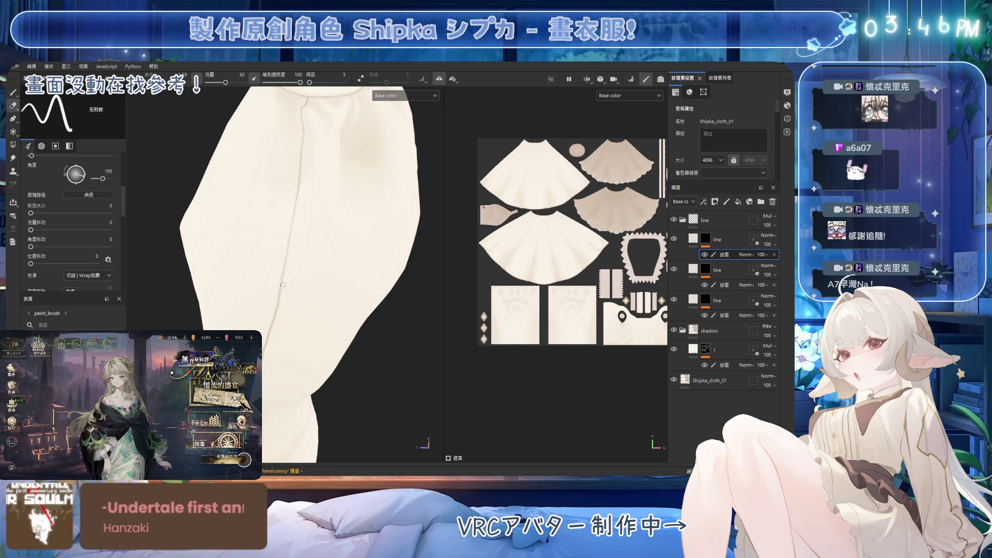
mouse_move(280, 304)
alt+mouse_down()
mouse_move(286, 180)
mouse_move(287, 206)
alt+mouse_up()
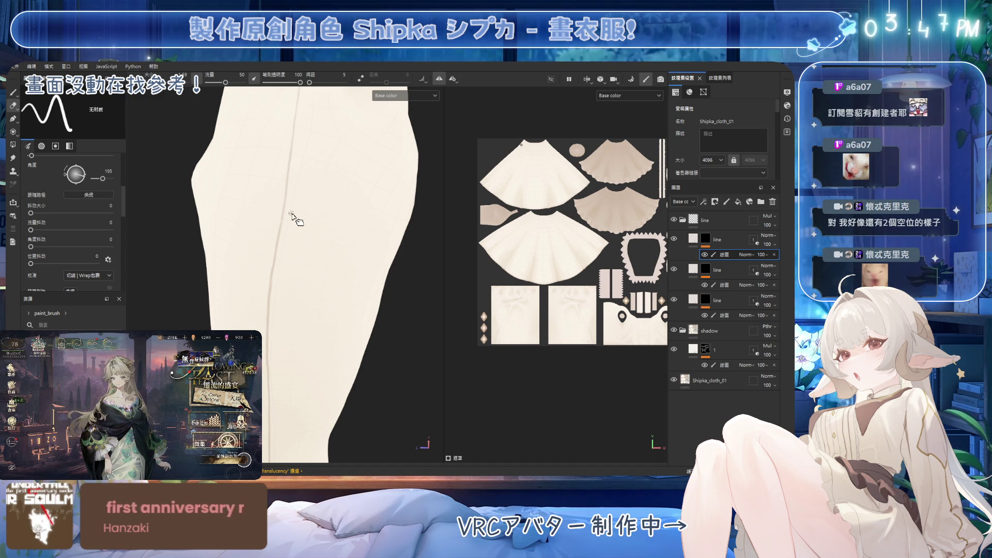
middle_drag(283, 206, 296, 204)
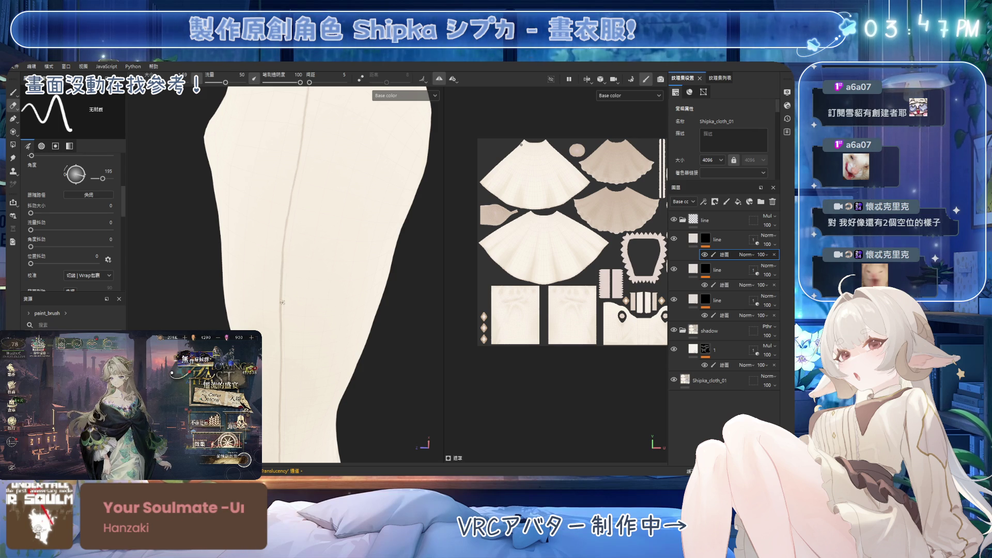
middle_drag(287, 258, 295, 264)
alt+drag(295, 263, 286, 197)
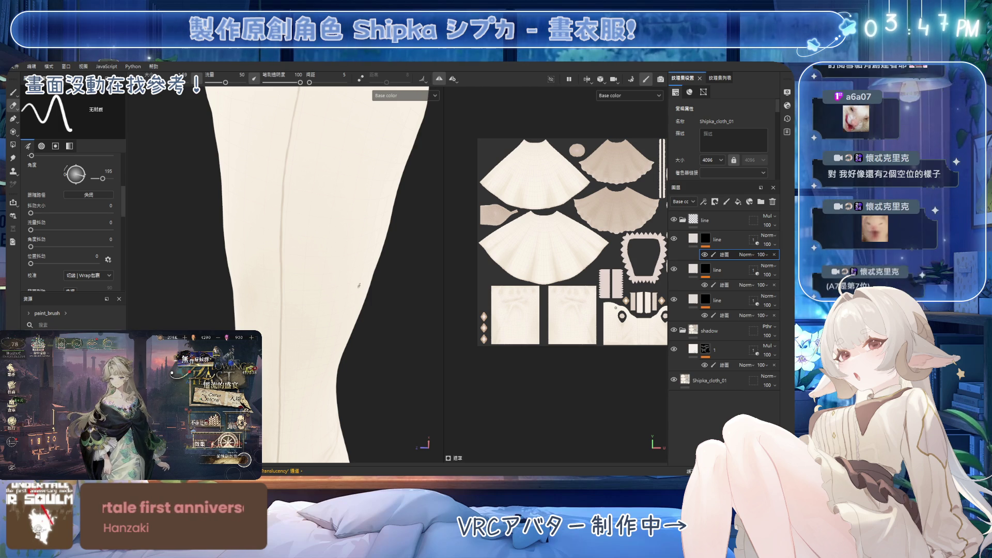
alt+drag(282, 175, 284, 186)
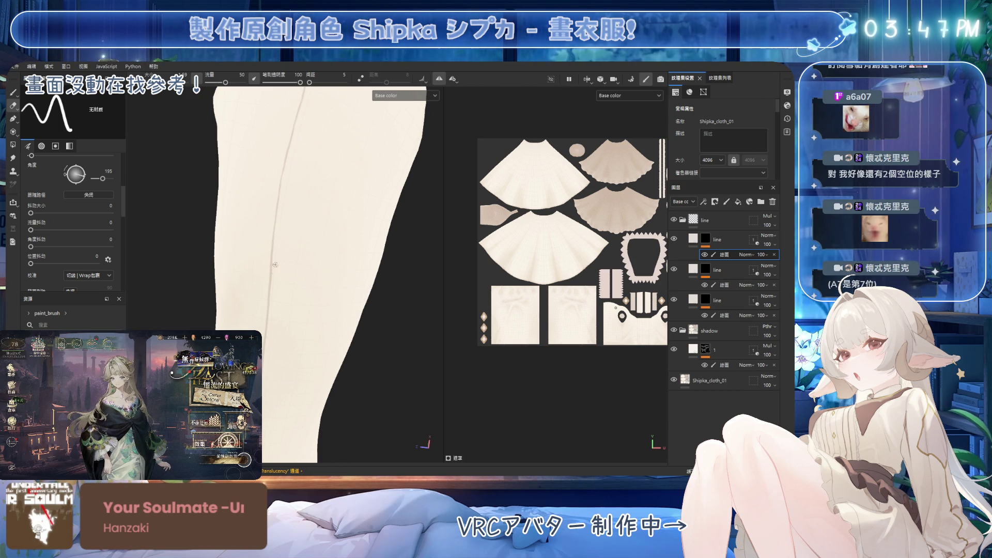
mouse_move(274, 236)
alt+mouse_down()
mouse_move(263, 250)
mouse_move(304, 145)
alt+mouse_up()
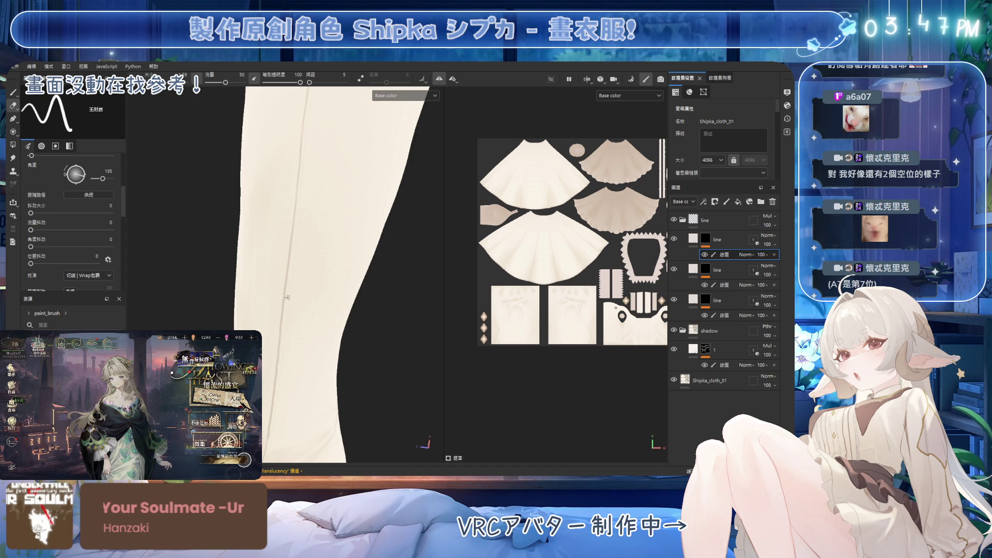
alt+drag(296, 210, 296, 209)
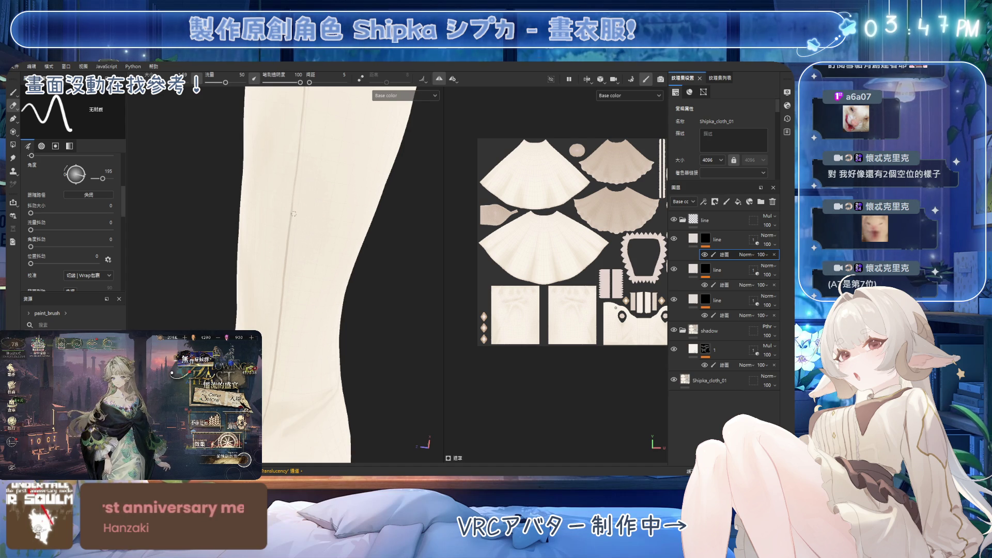
alt+drag(283, 230, 298, 145)
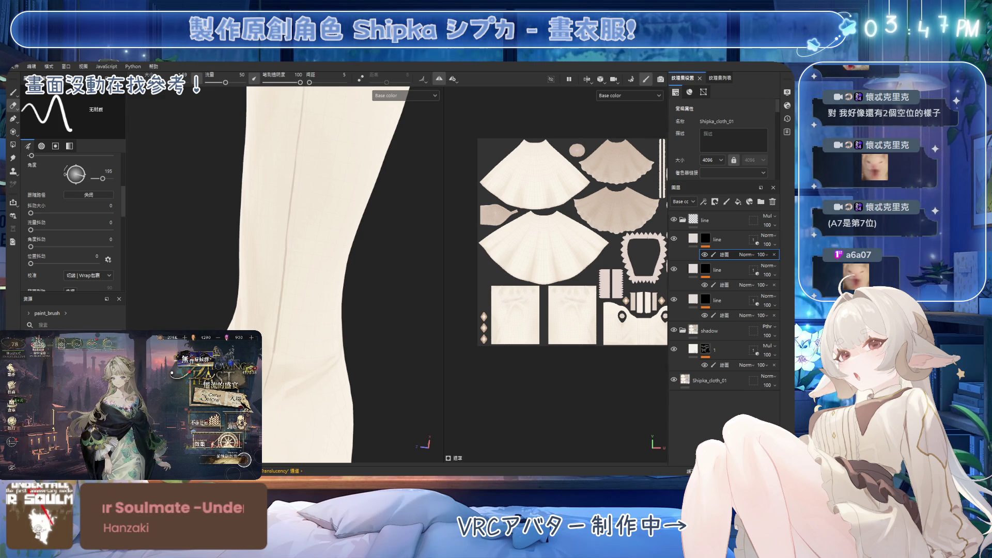
mouse_move(340, 230)
alt+mouse_down()
mouse_move(367, 167)
mouse_move(302, 158)
alt+mouse_up()
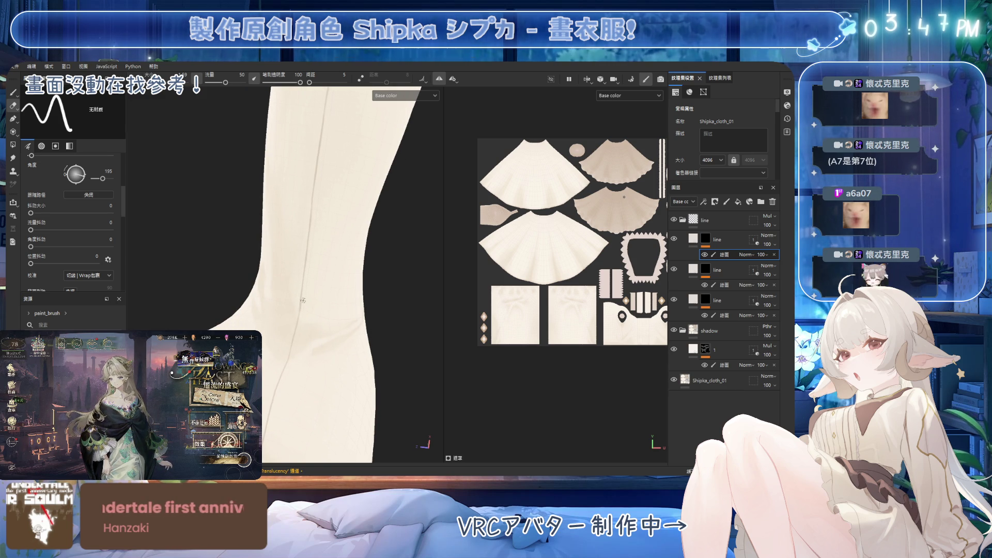
mouse_move(308, 236)
alt+mouse_down()
mouse_move(324, 418)
mouse_move(240, 403)
mouse_move(317, 210)
mouse_move(223, 197)
alt+mouse_up()
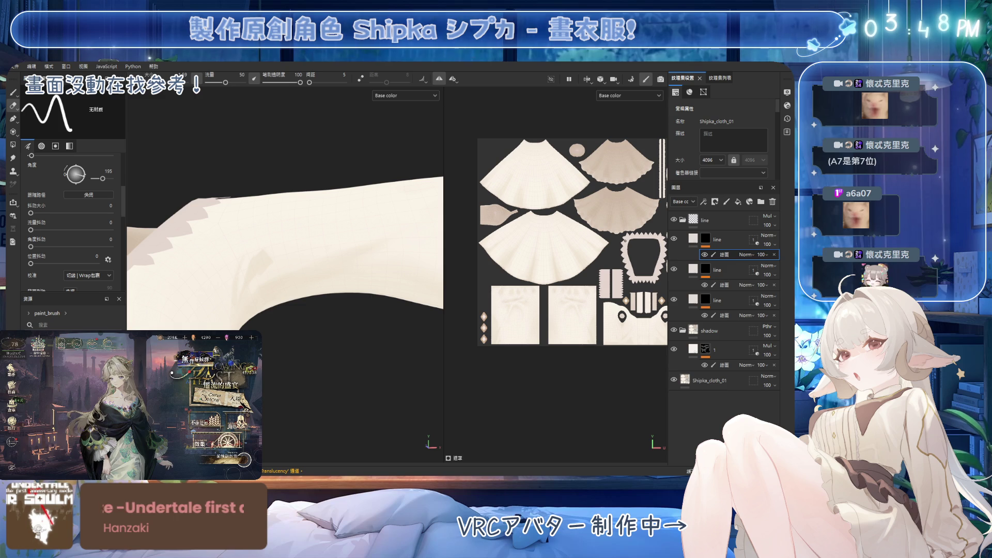
Step: Switch back to the brush and zoom in on the frilled sleeve cuff
mouse_move(422, 128)
alt+mouse_down()
mouse_move(299, 258)
mouse_move(307, 273)
mouse_move(297, 285)
mouse_move(294, 265)
mouse_move(297, 281)
mouse_move(279, 270)
mouse_move(287, 266)
alt+mouse_up()
key(1)
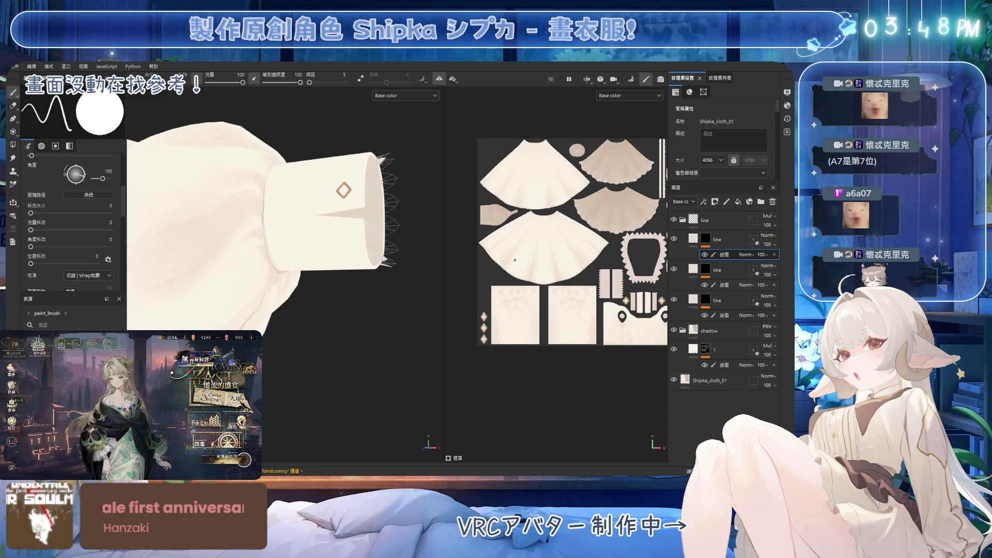
mouse_move(361, 188)
alt+mouse_down()
mouse_move(401, 257)
mouse_move(310, 290)
mouse_move(374, 311)
mouse_move(325, 248)
mouse_move(310, 202)
mouse_move(336, 263)
mouse_move(371, 293)
mouse_move(360, 268)
mouse_move(274, 254)
mouse_move(261, 284)
mouse_move(272, 271)
mouse_move(257, 261)
alt+mouse_up()
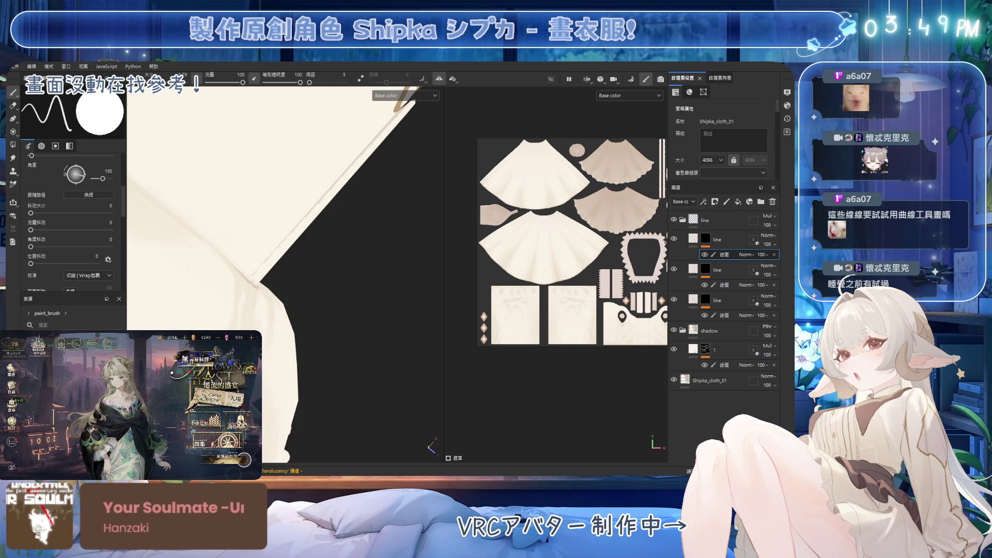
mouse_move(310, 289)
alt+mouse_down()
mouse_move(345, 292)
mouse_move(286, 264)
mouse_move(310, 320)
alt+mouse_up()
Step: Select the bottom line layer's paint content and switch to the Path tool
scroll(315, 336, up, 5)
alt+middle_drag(315, 335, 289, 408)
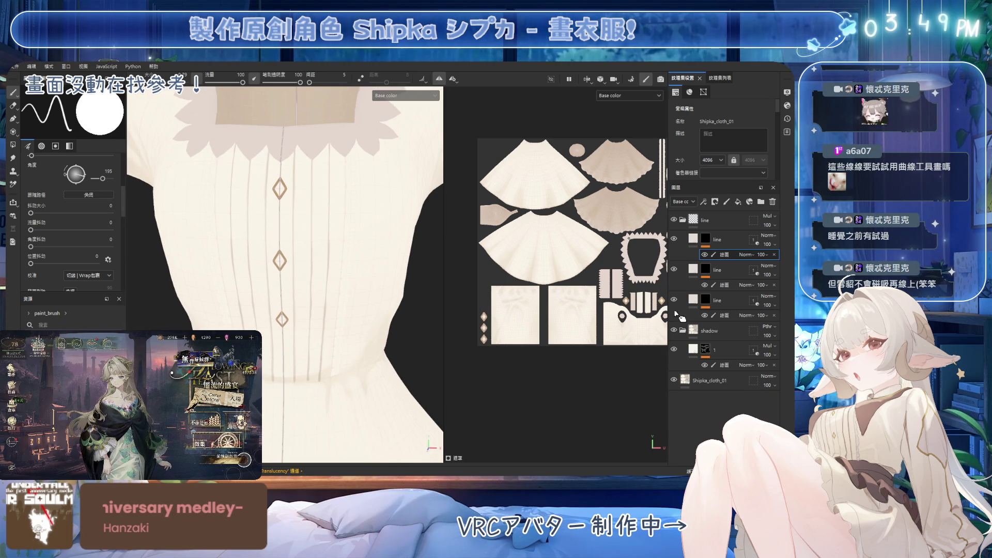
click(723, 315)
click(19, 122)
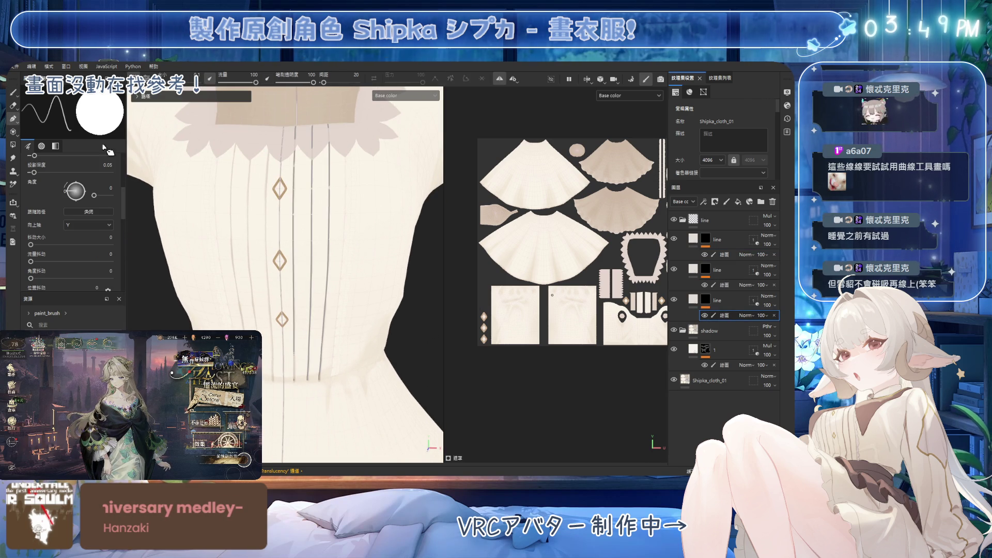
Step: Orbit and zoom to a frontal view of the bodice below the collar
mouse_move(348, 250)
alt+mouse_down()
mouse_move(326, 212)
mouse_move(328, 268)
mouse_move(279, 260)
mouse_move(290, 261)
alt+mouse_up()
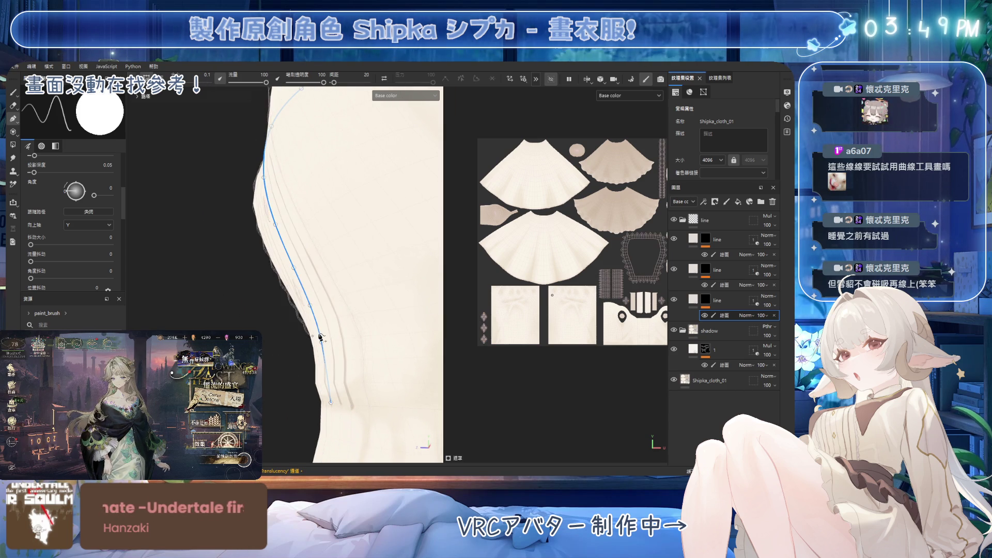
mouse_move(323, 337)
alt+mouse_down()
mouse_move(454, 324)
mouse_move(443, 320)
mouse_move(444, 336)
alt+mouse_up()
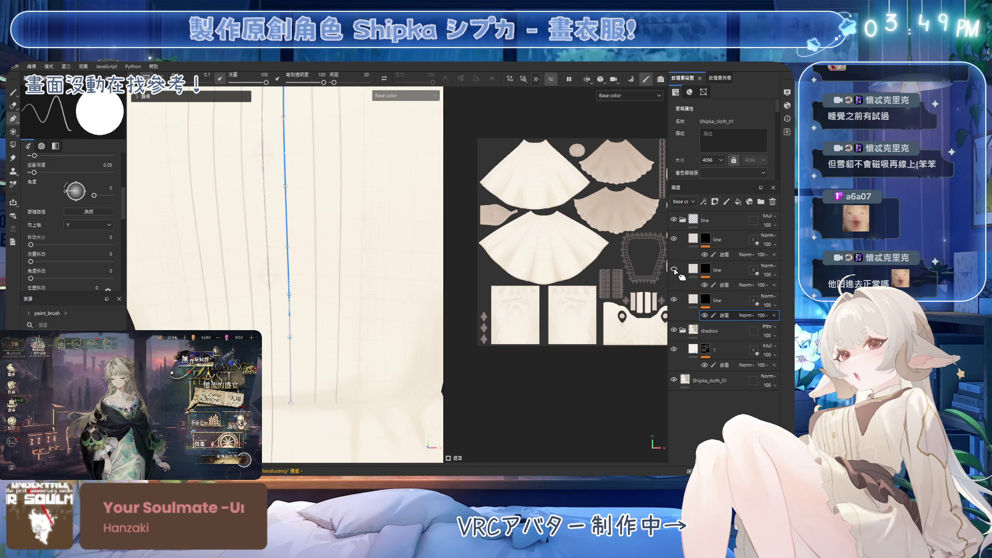
mouse_move(302, 256)
alt+mouse_down()
mouse_move(224, 253)
mouse_move(275, 265)
mouse_move(226, 255)
mouse_move(277, 257)
mouse_move(324, 243)
mouse_move(341, 224)
mouse_move(388, 310)
alt+mouse_up()
alt+drag(359, 251, 372, 264)
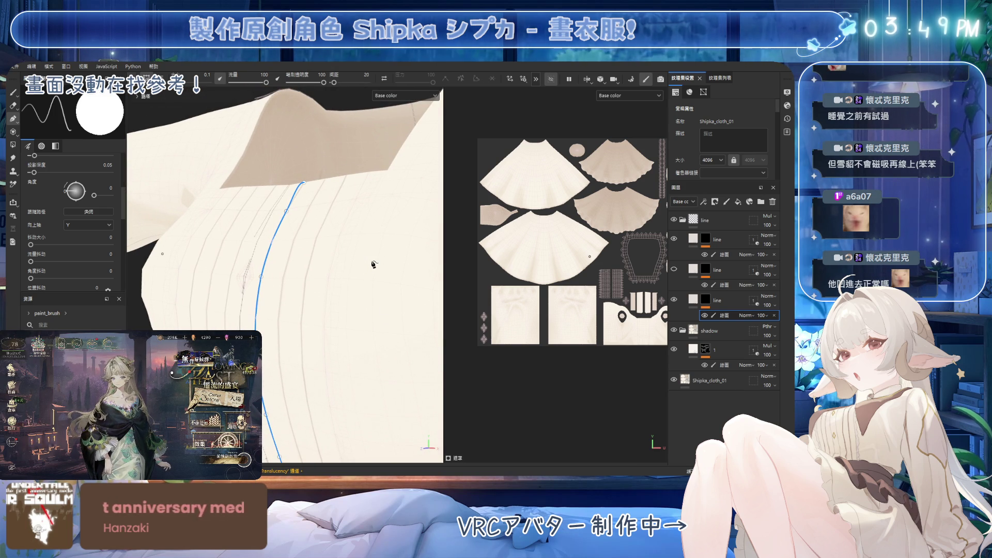
mouse_move(343, 250)
alt+mouse_down()
mouse_move(350, 263)
mouse_move(328, 277)
mouse_move(366, 309)
mouse_move(372, 275)
alt+mouse_up()
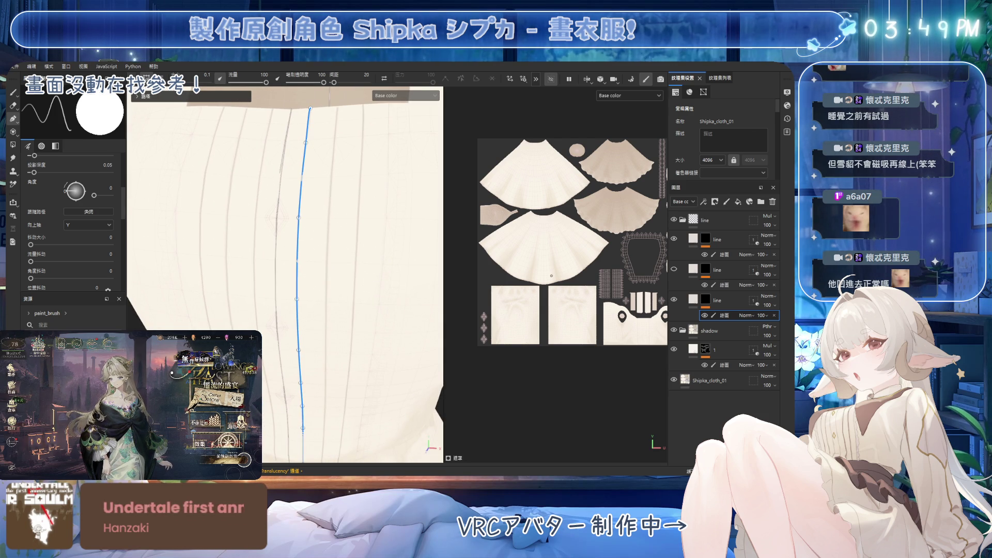
scroll(358, 298, down, 5)
scroll(358, 299, up, 2)
scroll(357, 317, up, 2)
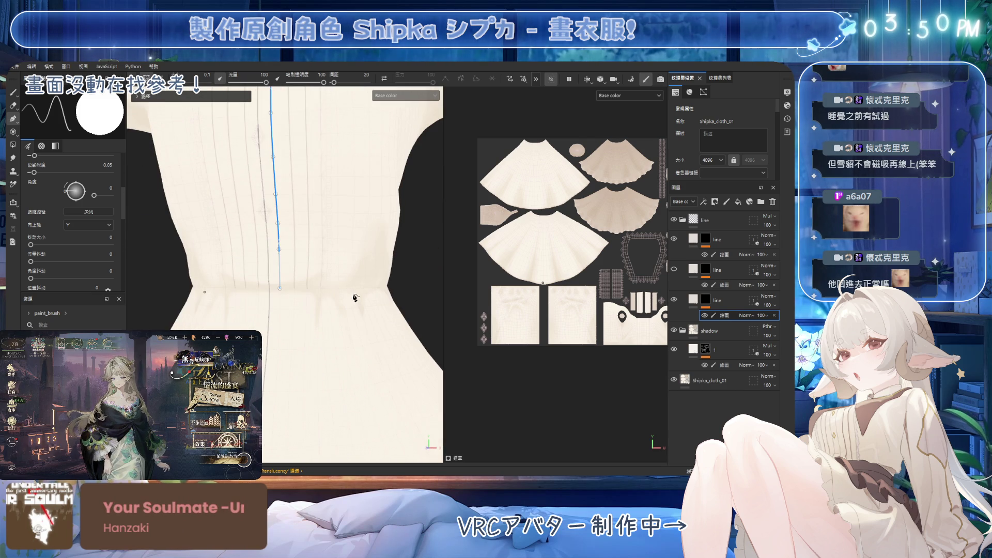
scroll(354, 297, down, 3)
scroll(382, 291, up, 3)
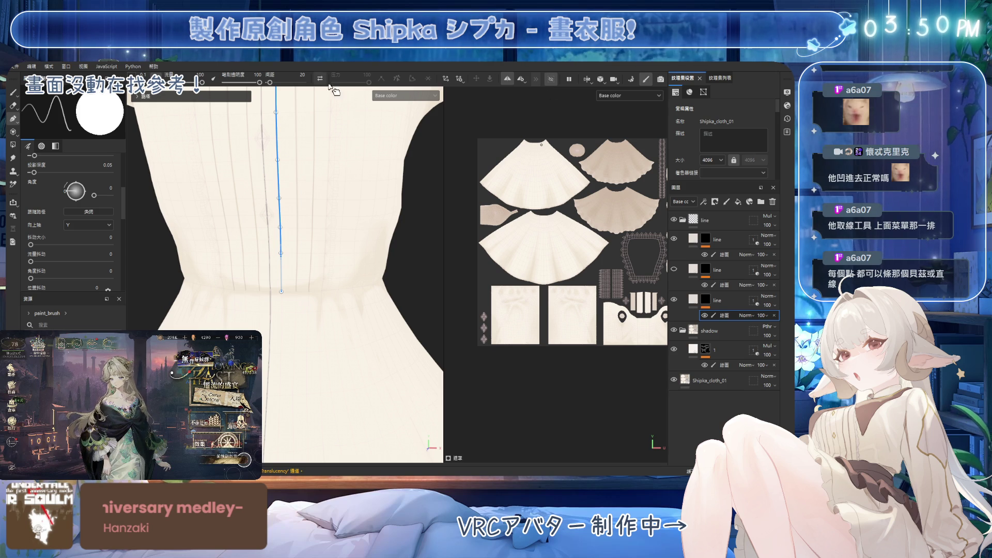
Step: Select a path point, switch to segment editing, and undo an accidental bend
click(277, 160)
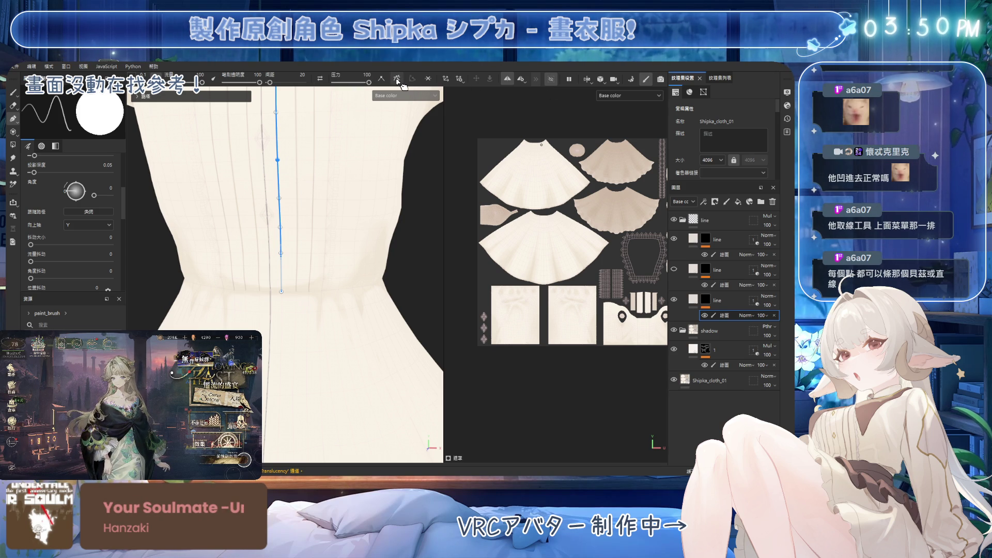
click(397, 80)
scroll(361, 196, up, 2)
scroll(396, 191, up, 2)
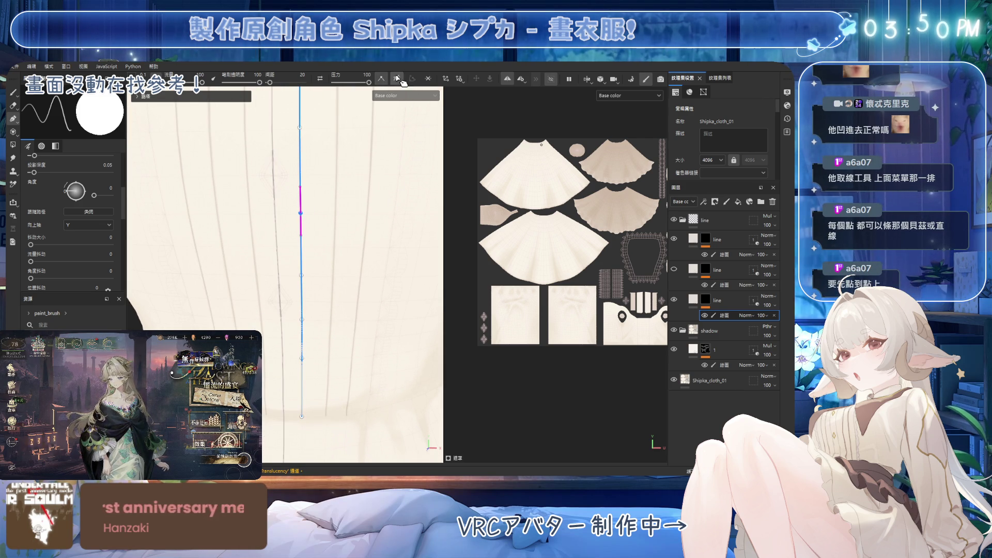
mouse_move(301, 213)
mouse_down()
mouse_move(312, 217)
mouse_move(224, 196)
mouse_up()
key(ctrl+z)
Step: Bow the path segment outward so it follows the cloth over the pleats
mouse_move(325, 199)
alt+mouse_down()
mouse_move(304, 196)
mouse_move(335, 196)
alt+mouse_up()
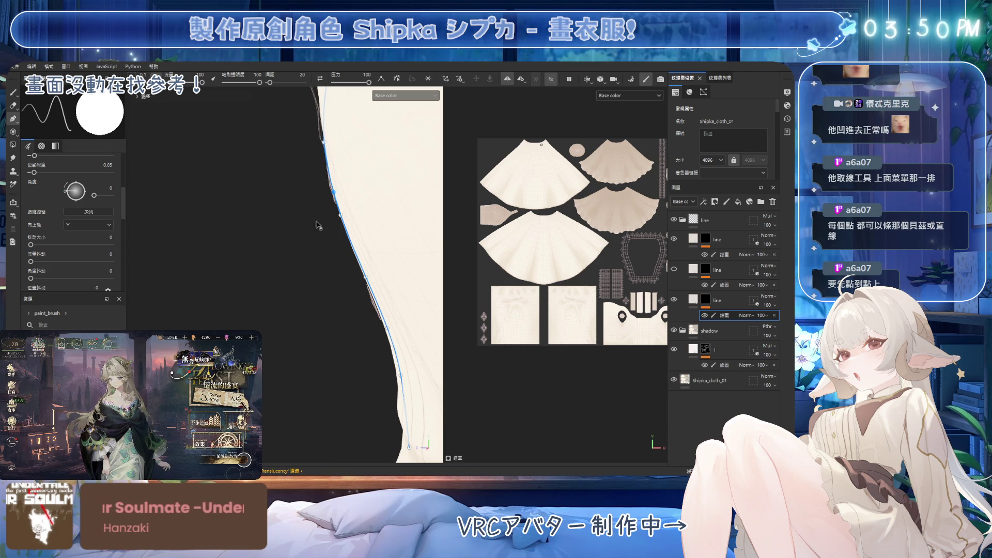
mouse_move(312, 227)
alt+mouse_down()
mouse_move(394, 250)
mouse_move(368, 243)
mouse_move(392, 244)
mouse_move(385, 202)
alt+mouse_up()
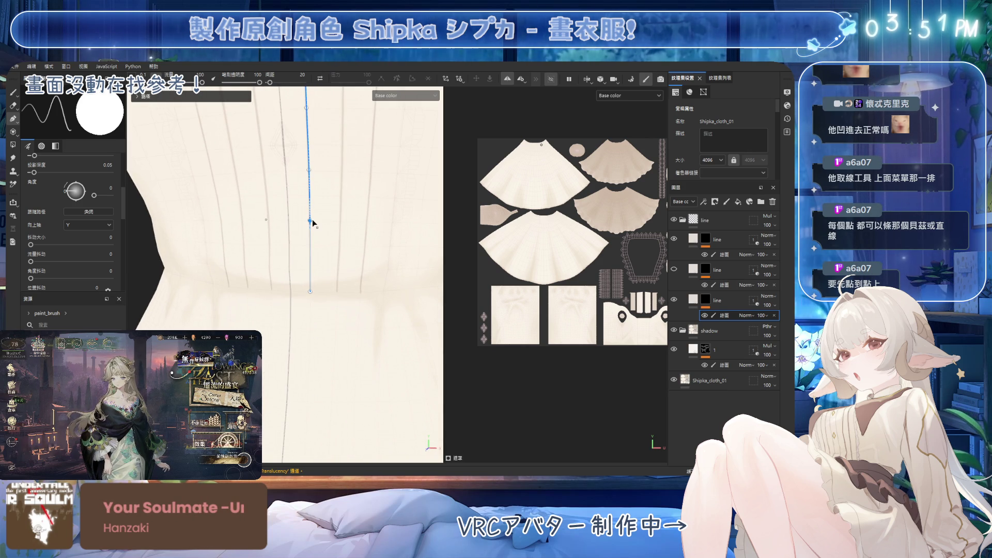
mouse_move(354, 248)
alt+mouse_down()
mouse_move(313, 242)
mouse_move(338, 252)
mouse_move(381, 133)
alt+mouse_up()
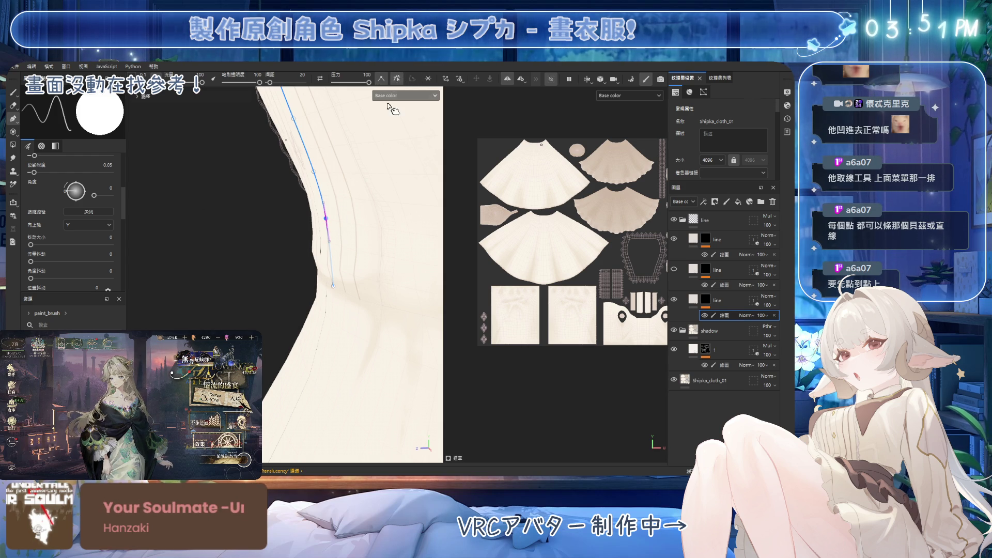
mouse_move(328, 247)
mouse_down()
mouse_move(315, 258)
mouse_move(365, 249)
mouse_move(371, 228)
mouse_move(321, 238)
mouse_move(324, 254)
mouse_move(383, 250)
mouse_move(361, 231)
mouse_up()
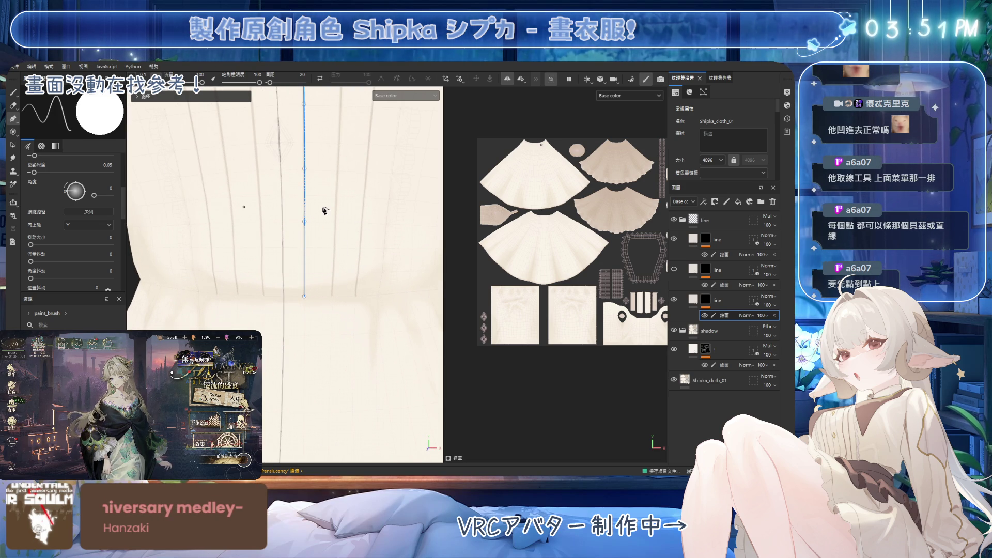
Step: Check the whole path from several angles, then commit it and select the paint sublayer
mouse_move(339, 347)
alt+mouse_down()
mouse_move(339, 277)
mouse_move(261, 270)
mouse_move(377, 215)
mouse_move(368, 257)
mouse_move(271, 283)
mouse_move(211, 271)
mouse_move(354, 274)
mouse_move(358, 253)
alt+mouse_up()
mouse_move(358, 253)
alt+middle_down()
mouse_move(343, 206)
mouse_move(332, 260)
mouse_move(350, 285)
alt+middle_up()
mouse_move(351, 284)
alt+mouse_down()
mouse_move(339, 257)
mouse_move(354, 263)
alt+mouse_up()
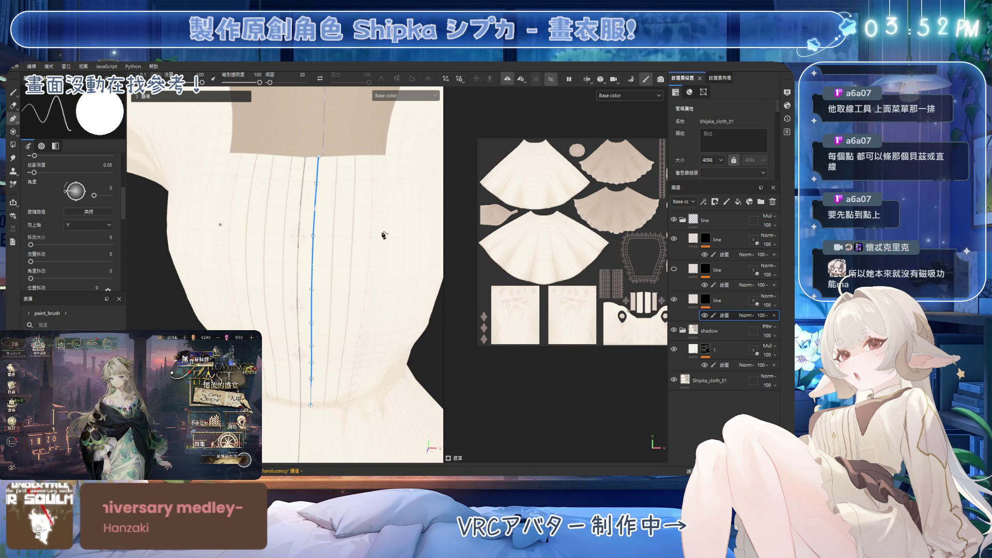
alt+drag(385, 236, 389, 225)
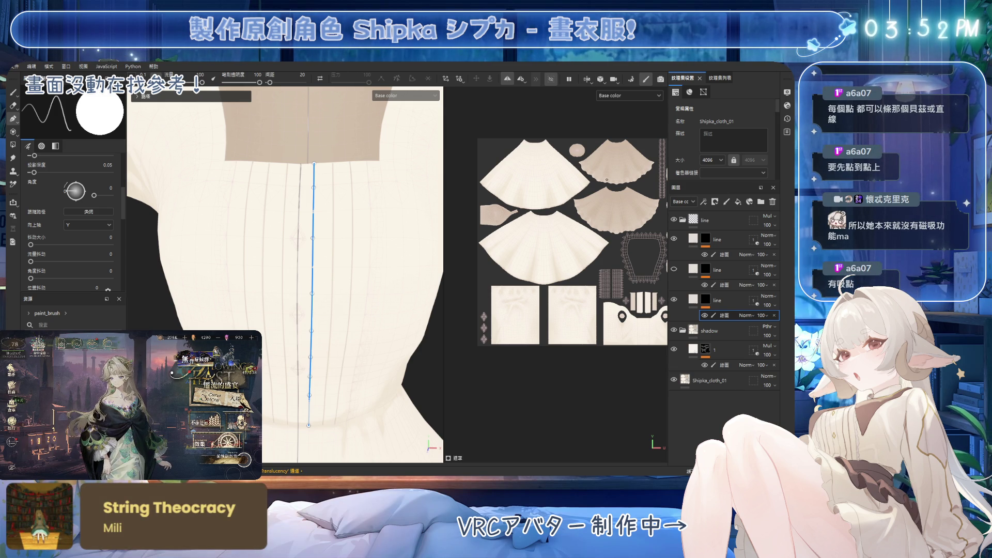
alt+drag(408, 212, 406, 251)
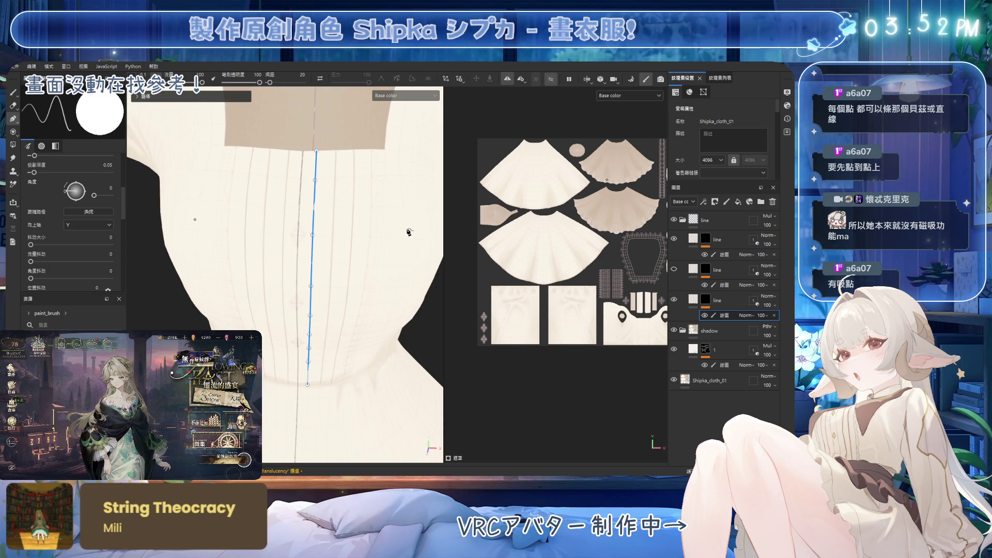
click(726, 316)
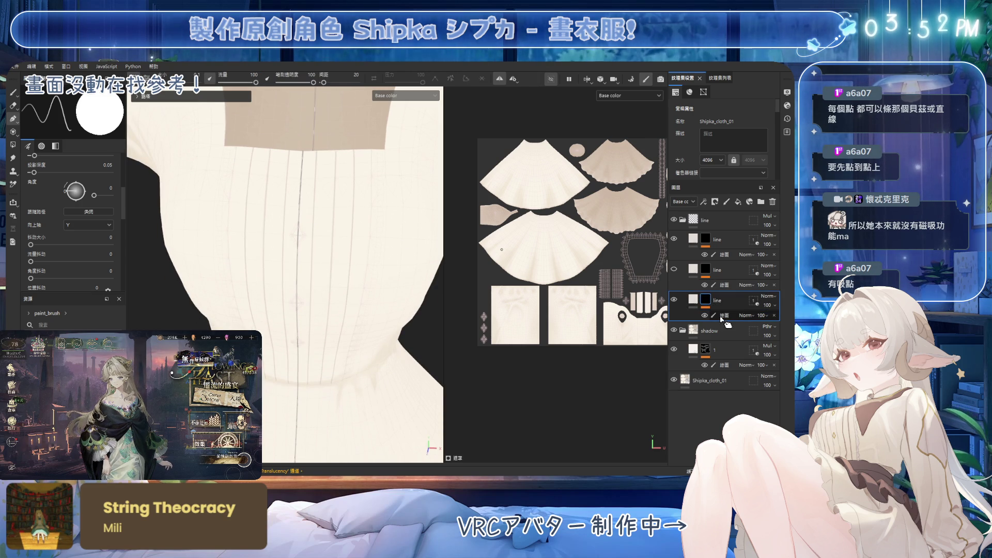
Step: Make the second line layer visible, collapse the line group, and add a fill layer on top
click(705, 299)
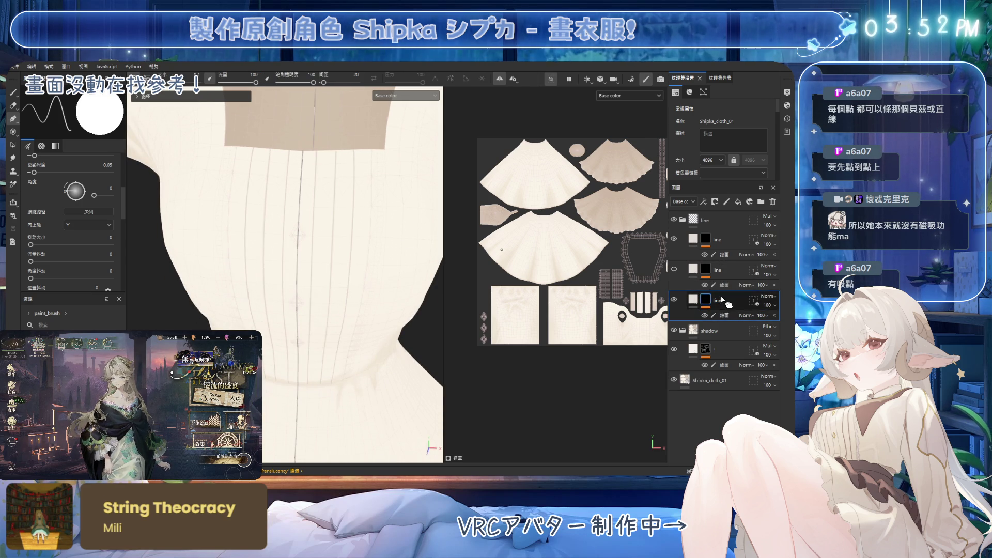
click(674, 269)
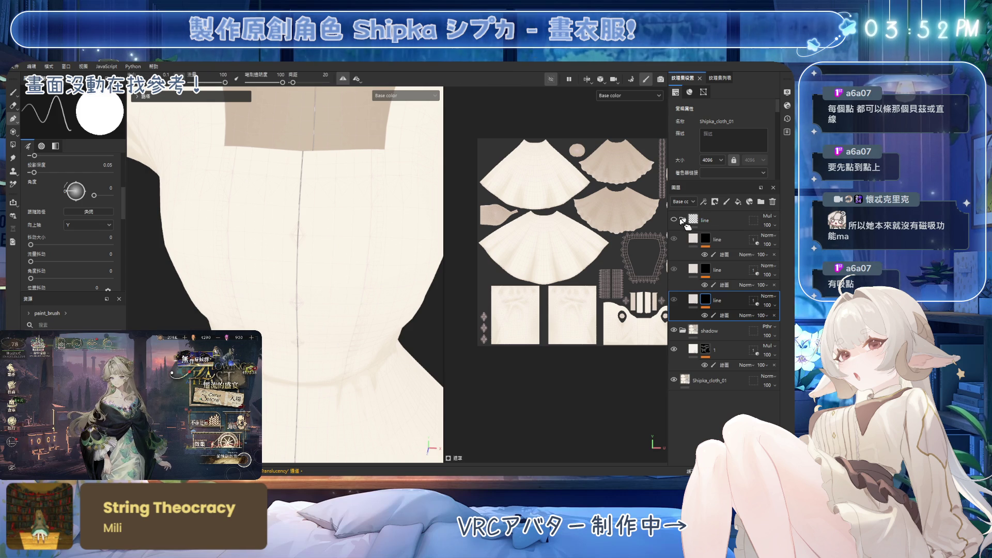
click(683, 220)
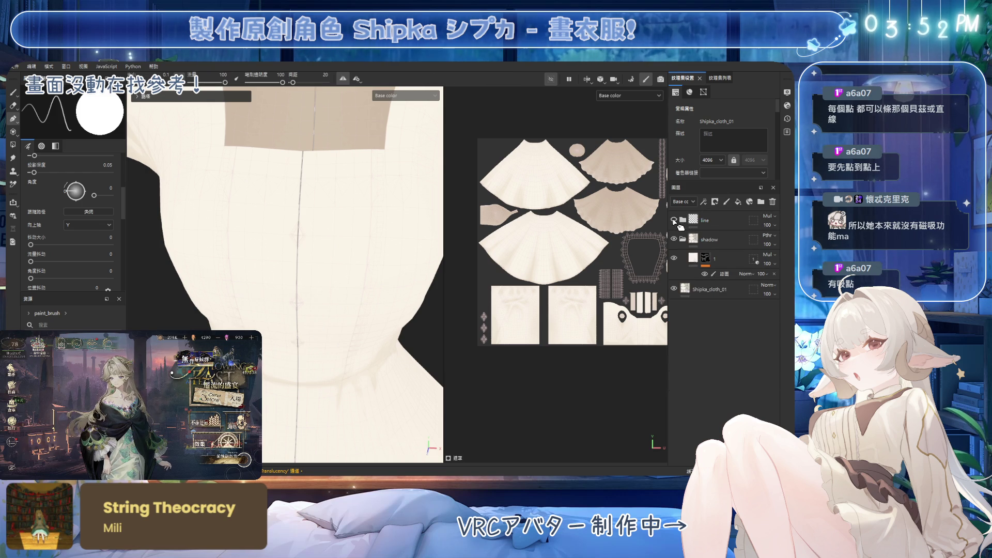
click(737, 202)
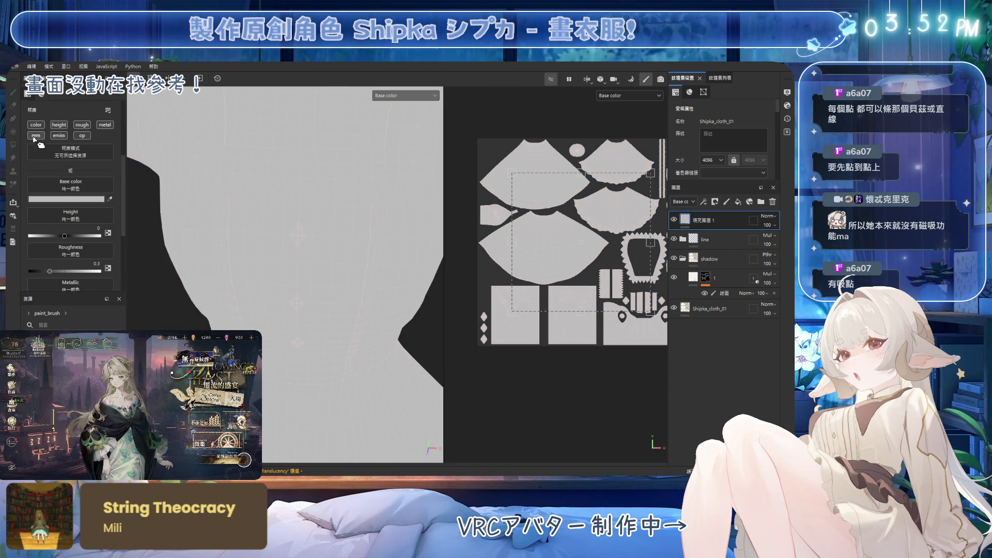
Step: Turn off the fill layer's height, roughness and metal channels and give it a black mask
click(82, 124)
click(59, 124)
click(105, 125)
click(715, 201)
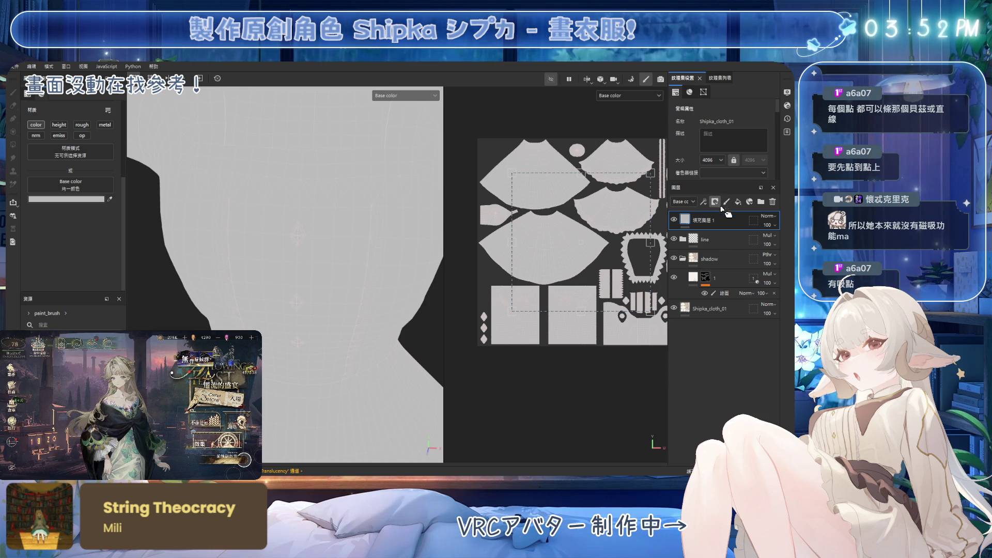
click(739, 227)
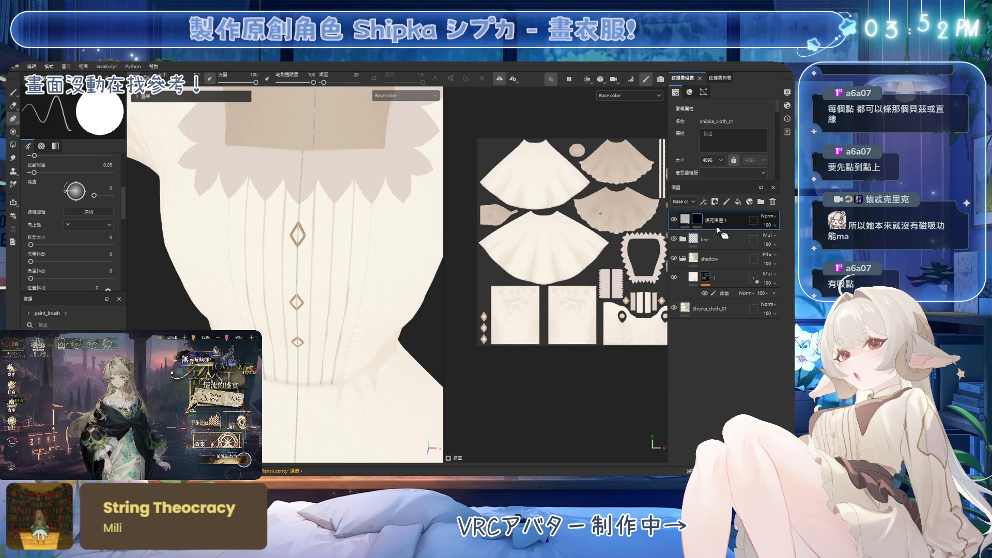
Step: Eyedrop the diamond buttons' tan into the fill's Base color, then select its mask
click(684, 219)
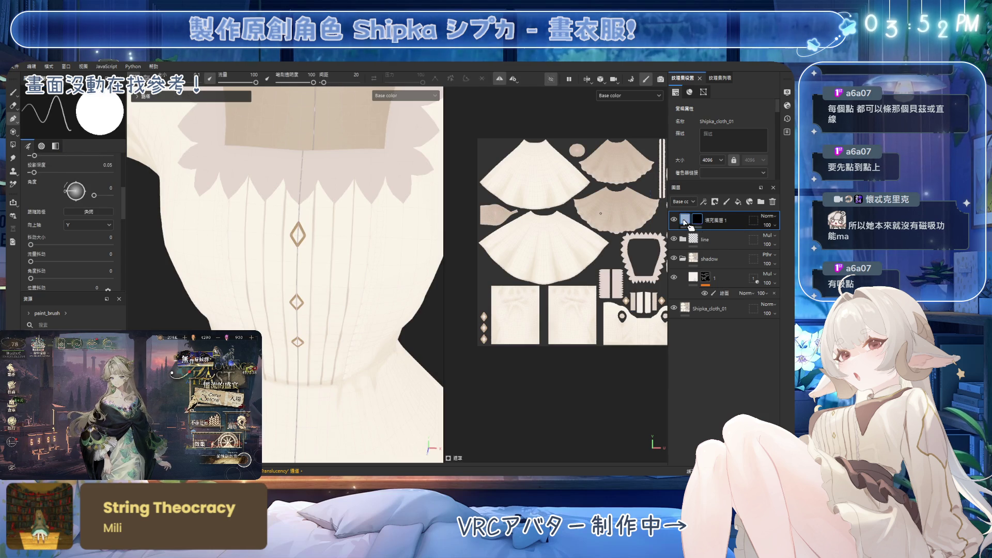
click(307, 231)
mouse_move(306, 231)
alt+mouse_down()
mouse_move(365, 235)
mouse_move(314, 245)
mouse_move(323, 235)
mouse_move(305, 220)
mouse_move(410, 228)
alt+mouse_up()
click(697, 219)
click(13, 118)
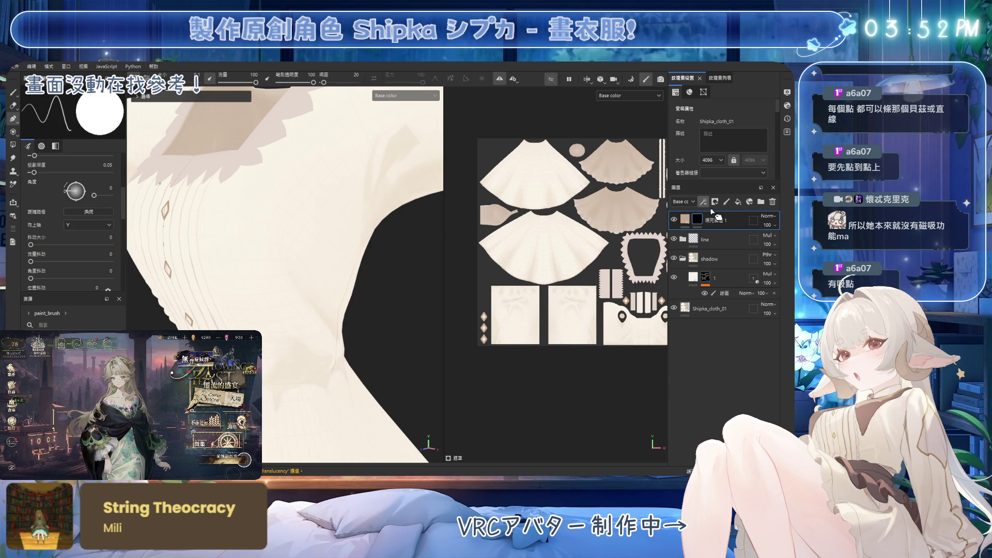
Step: Add a paint effect to the tan fill layer's mask and choose the Path tool
click(722, 228)
mouse_move(289, 207)
alt+mouse_down()
mouse_move(221, 215)
mouse_move(312, 190)
alt+mouse_up()
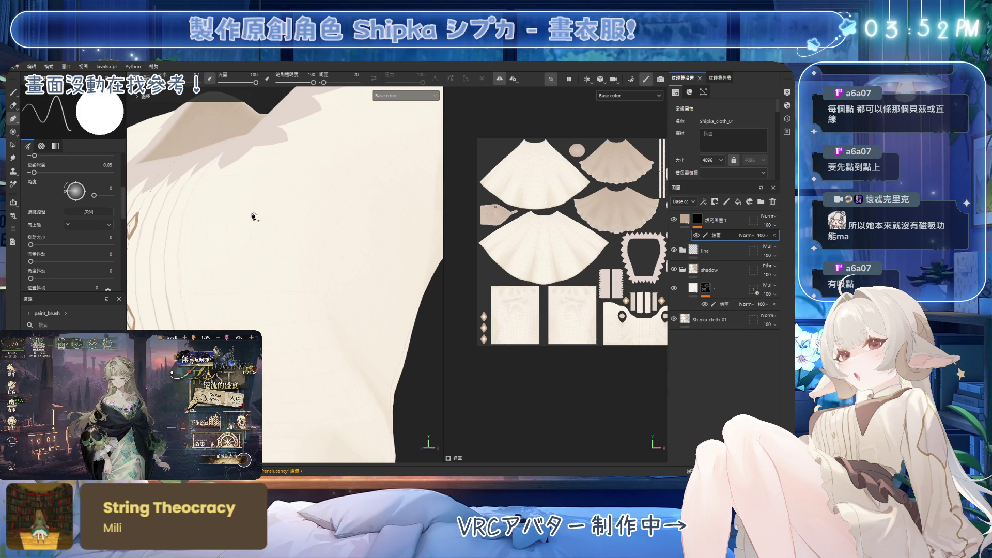
click(14, 119)
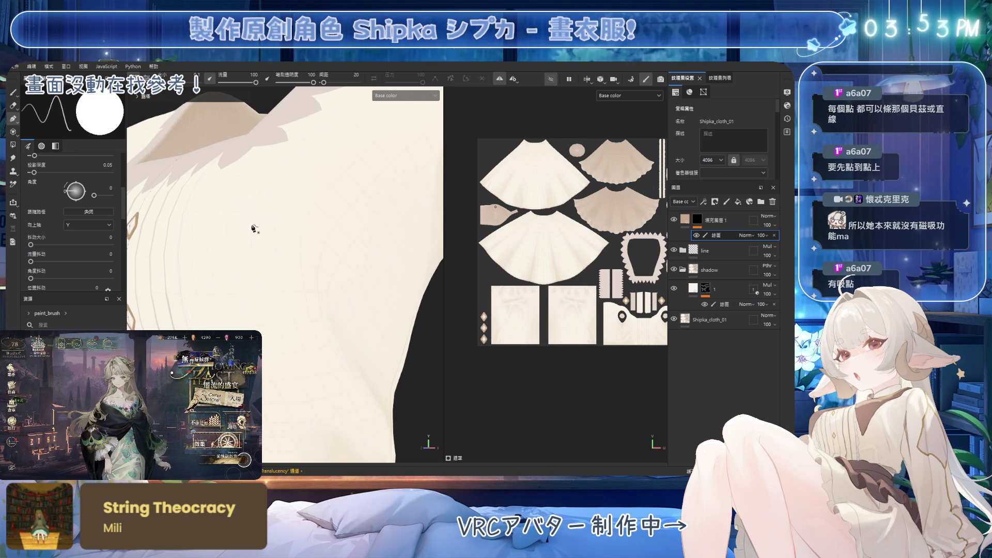
Step: Place a single path point on the upper bodice and nudge it into position
click(249, 212)
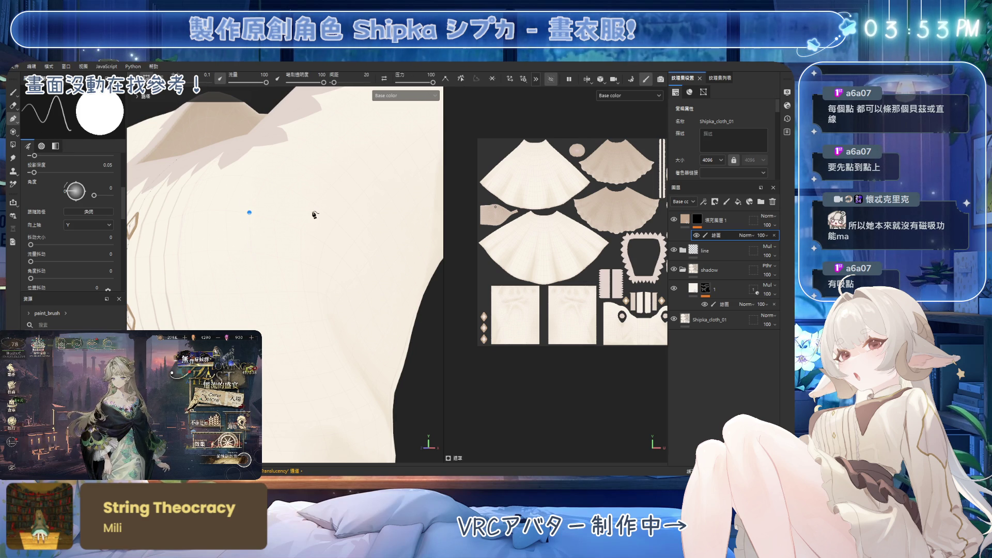
mouse_move(249, 213)
mouse_down()
mouse_move(265, 237)
mouse_move(274, 216)
mouse_up()
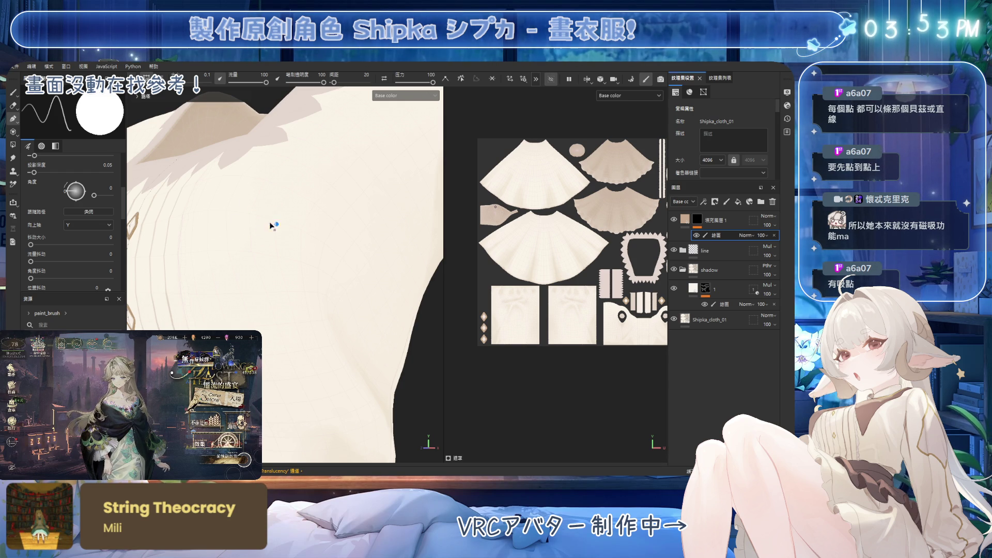
drag(243, 209, 266, 215)
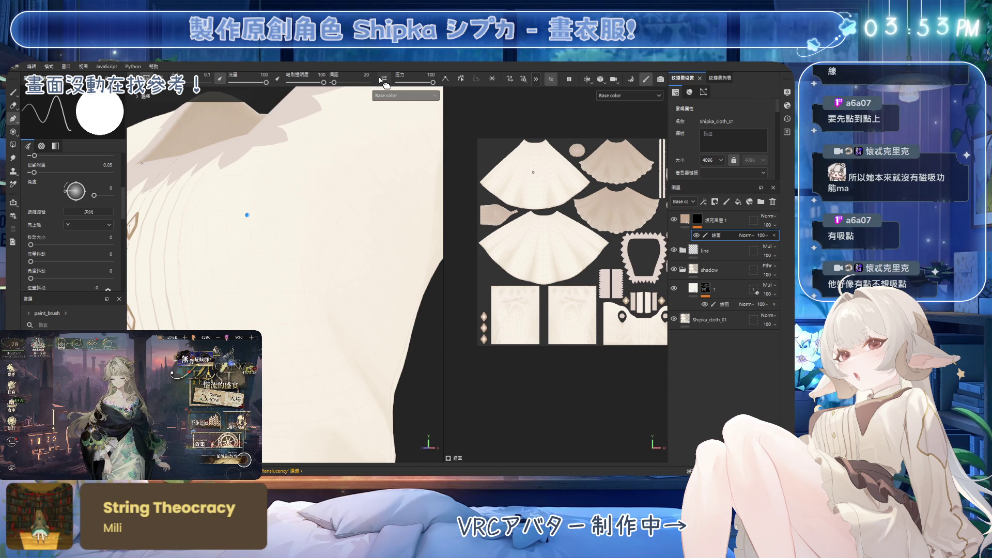
click(538, 79)
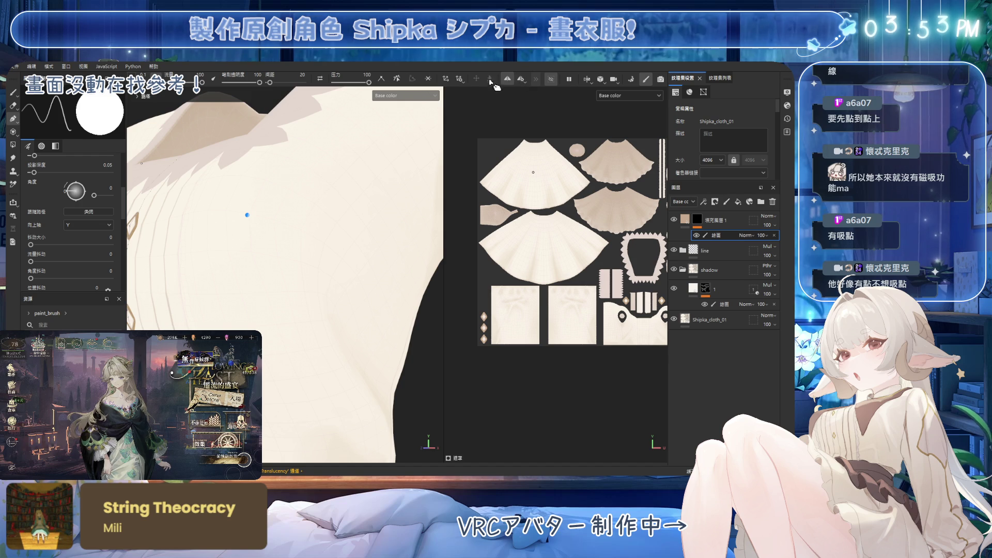
Step: Reposition the bodice path point using its transform handle and pivot
click(444, 79)
mouse_move(249, 209)
mouse_down()
mouse_move(262, 205)
mouse_move(209, 190)
mouse_move(274, 212)
mouse_move(259, 205)
mouse_move(258, 216)
mouse_move(284, 213)
mouse_move(260, 217)
mouse_up()
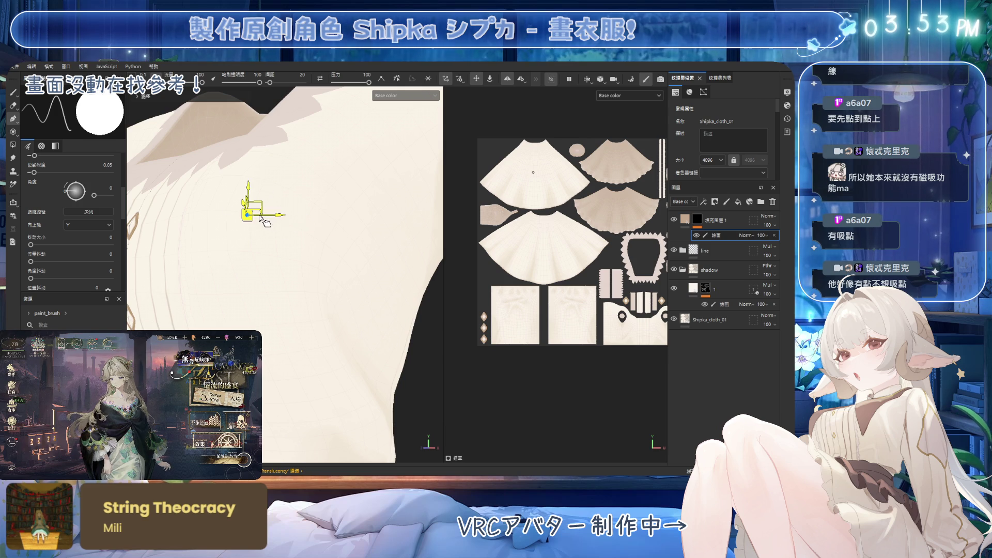
key(Escape)
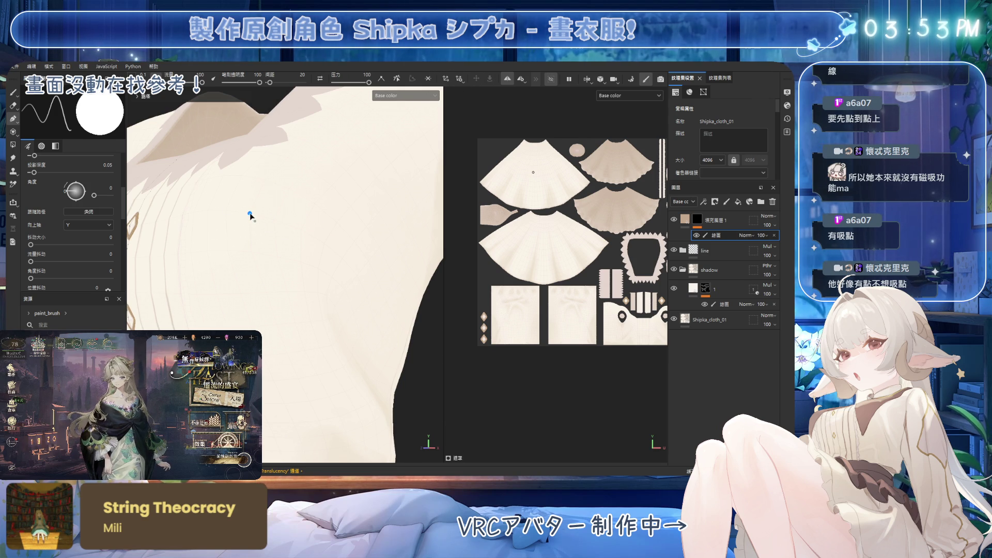
click(445, 78)
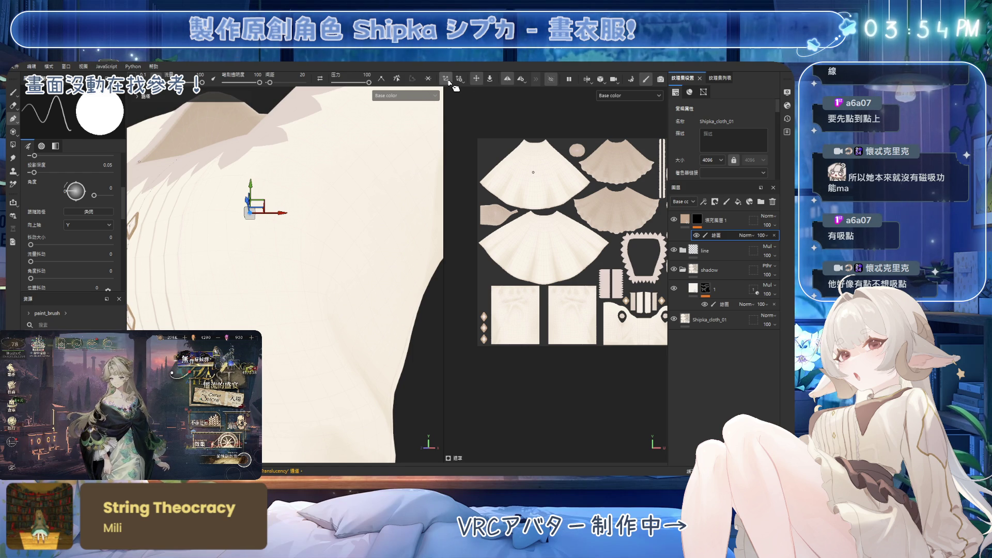
click(489, 78)
mouse_move(257, 217)
mouse_down()
mouse_move(290, 226)
mouse_move(250, 217)
mouse_up()
click(476, 78)
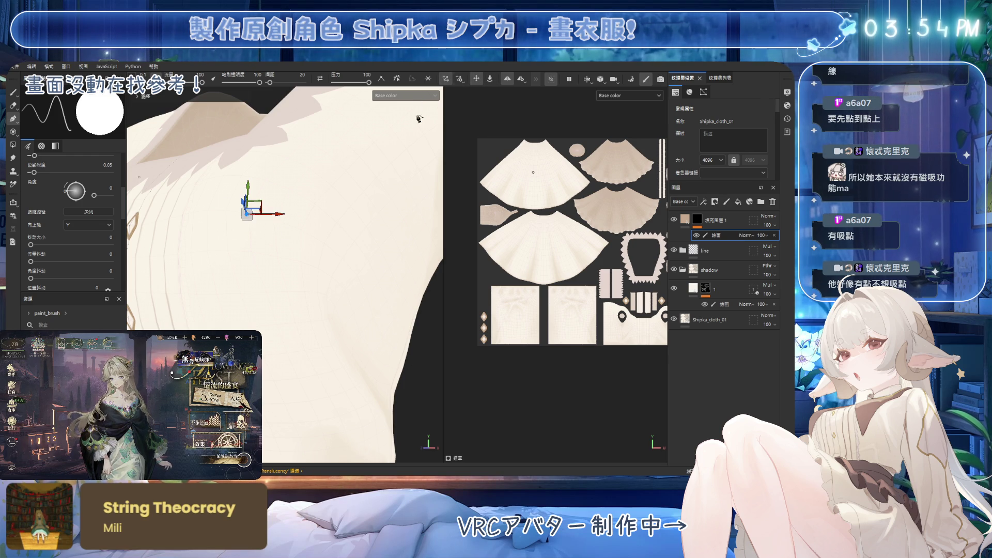
drag(256, 222, 234, 221)
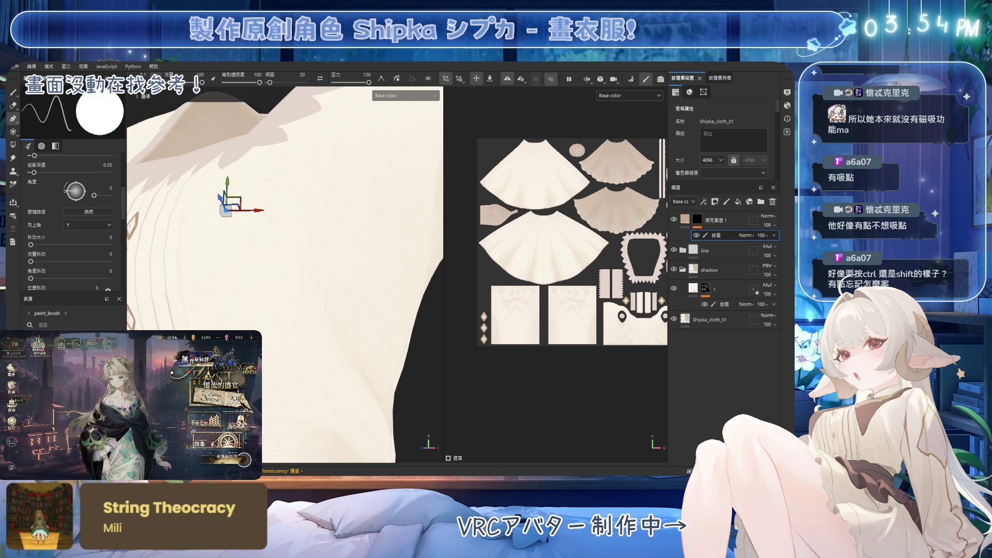
Step: Orbit around the garment until the blouse front with its buttons faces the view
alt+drag(269, 243, 289, 250)
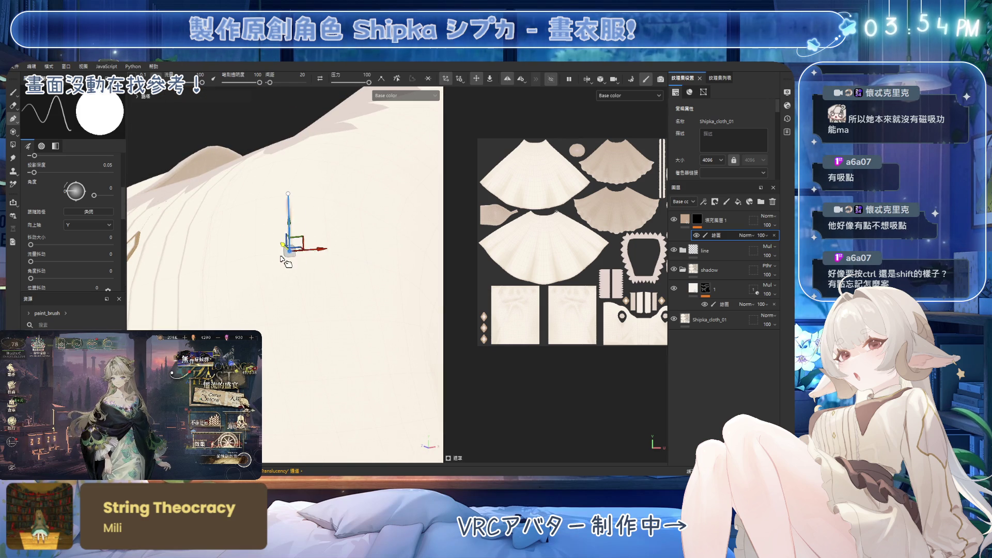
drag(326, 256, 377, 323)
mouse_move(228, 222)
alt+mouse_down()
mouse_move(237, 281)
mouse_move(396, 323)
mouse_move(270, 289)
mouse_move(278, 264)
alt+mouse_up()
mouse_move(361, 97)
alt+mouse_down()
mouse_move(434, 120)
mouse_move(327, 221)
mouse_move(269, 220)
mouse_move(277, 254)
mouse_move(287, 227)
mouse_move(274, 241)
mouse_move(293, 236)
mouse_move(275, 247)
mouse_move(352, 227)
mouse_move(343, 211)
alt+mouse_up()
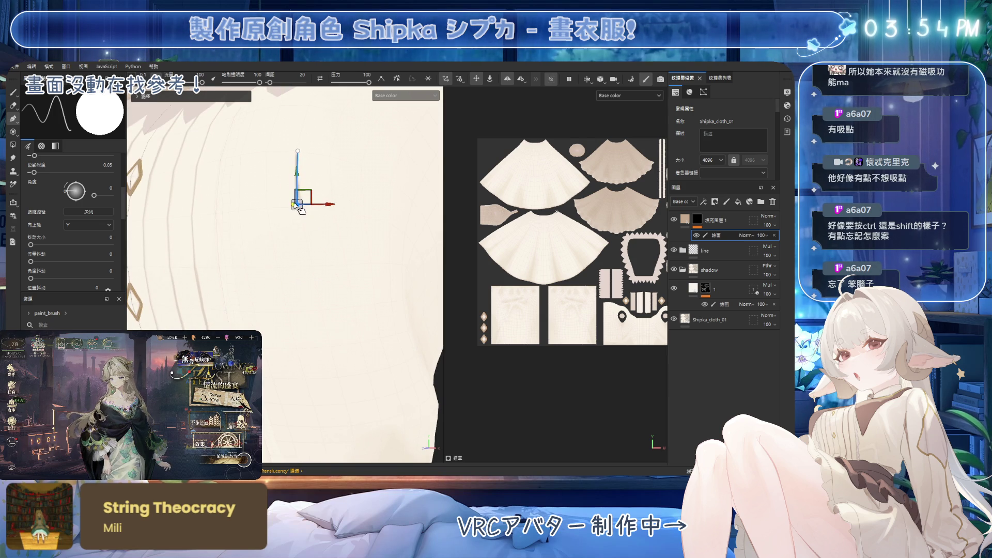
mouse_move(299, 215)
alt+mouse_down()
mouse_move(233, 247)
mouse_move(240, 269)
mouse_move(258, 279)
alt+mouse_up()
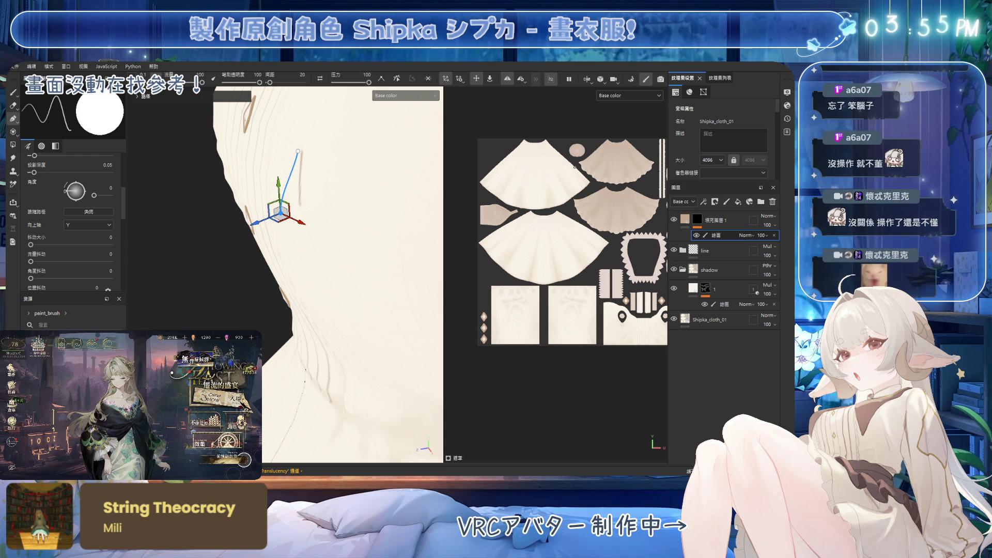
alt+drag(336, 227, 355, 235)
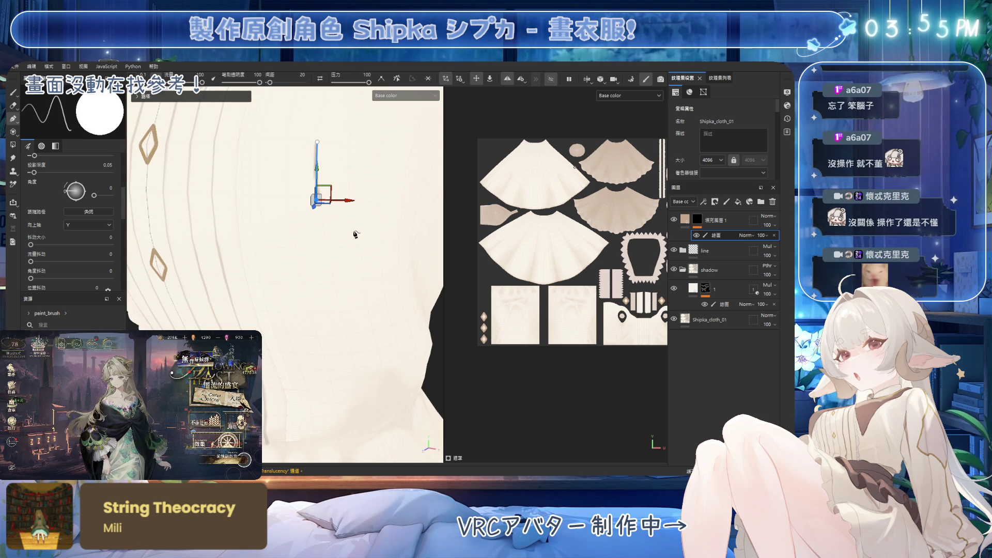
mouse_move(365, 215)
alt+mouse_down()
mouse_move(243, 186)
mouse_move(384, 233)
alt+mouse_up()
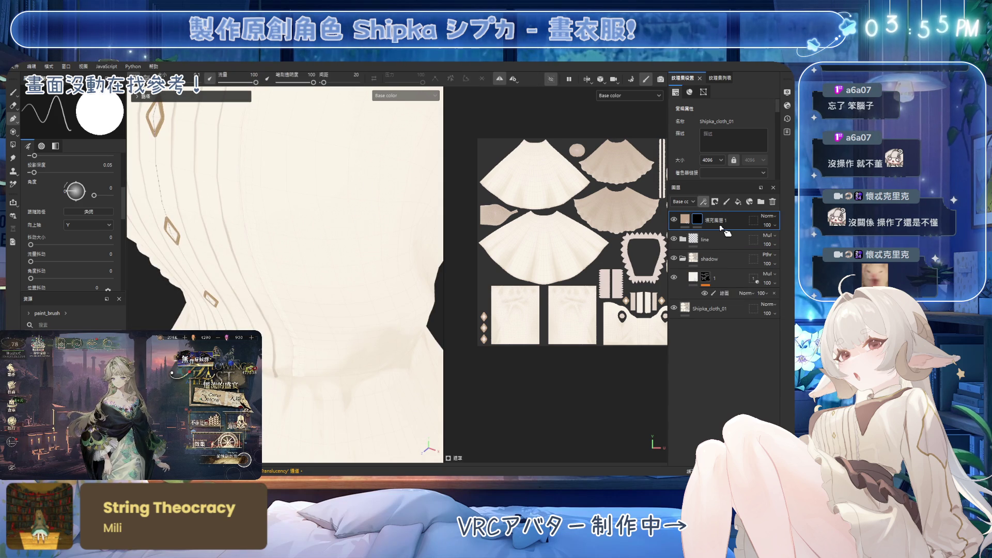
Step: Draw a curved test path with several points down the blouse front
alt+drag(346, 196, 348, 236)
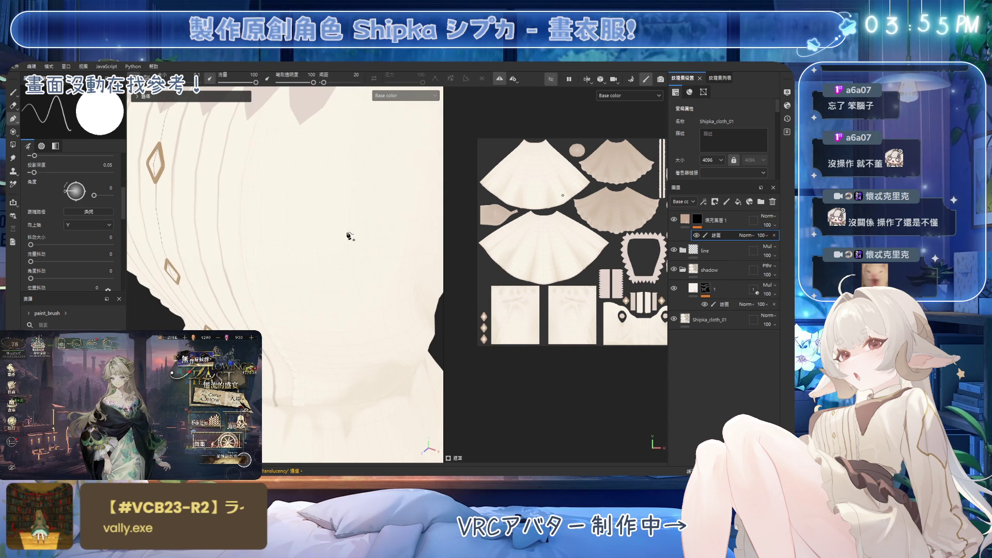
click(317, 207)
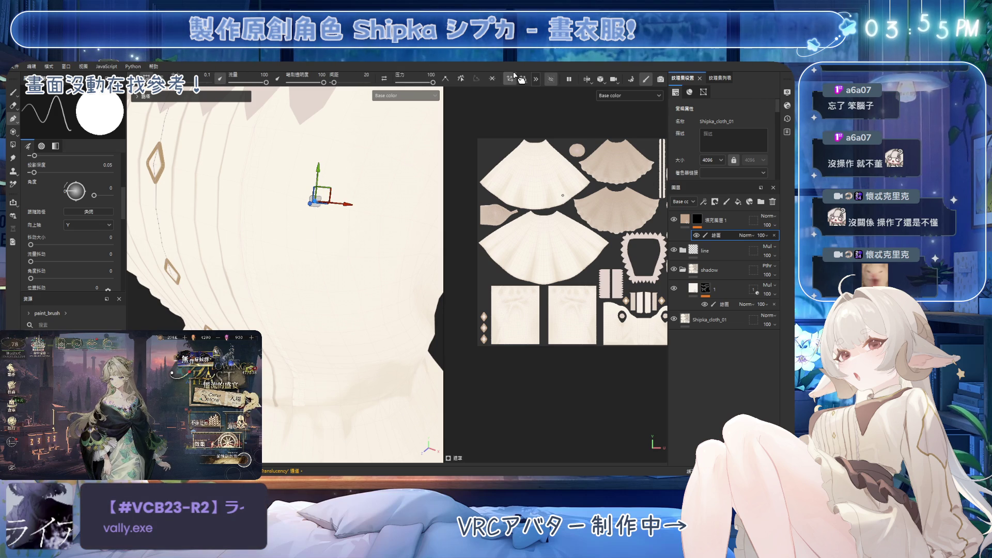
key(Escape)
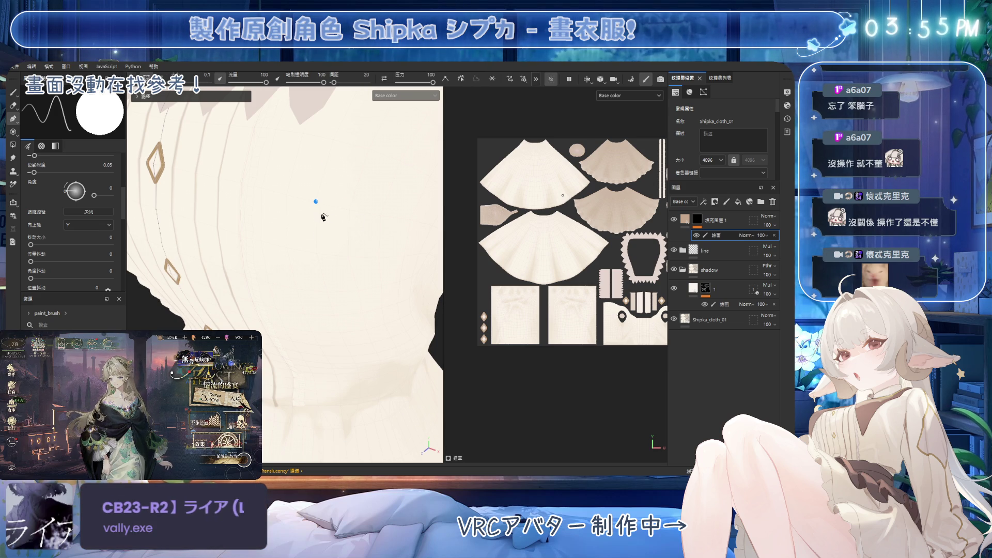
click(316, 201)
click(319, 255)
mouse_move(319, 255)
alt+mouse_down()
mouse_move(194, 249)
mouse_move(274, 272)
mouse_move(328, 210)
mouse_move(350, 283)
alt+mouse_up()
click(335, 271)
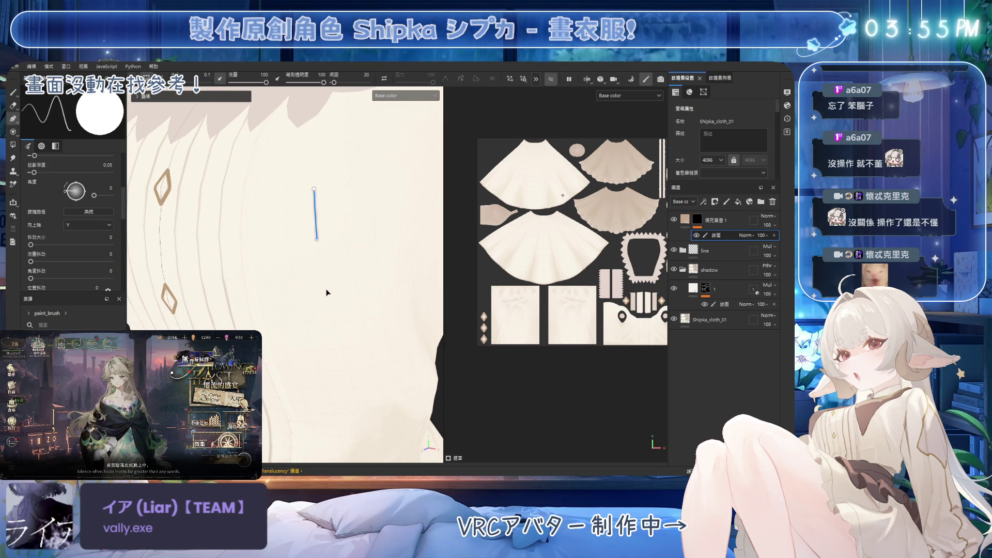
mouse_move(331, 293)
alt+mouse_down()
mouse_move(233, 267)
mouse_move(359, 290)
alt+mouse_up()
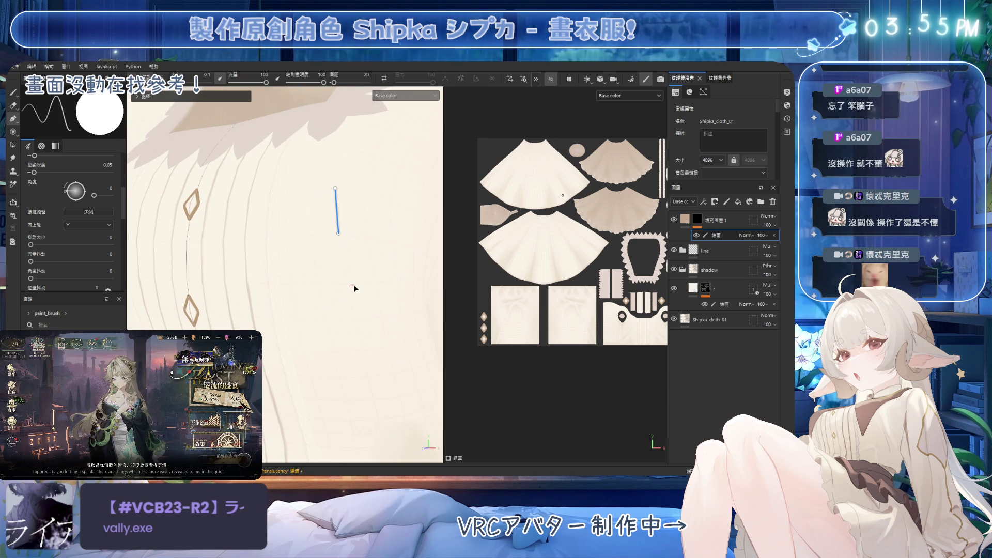
click(348, 283)
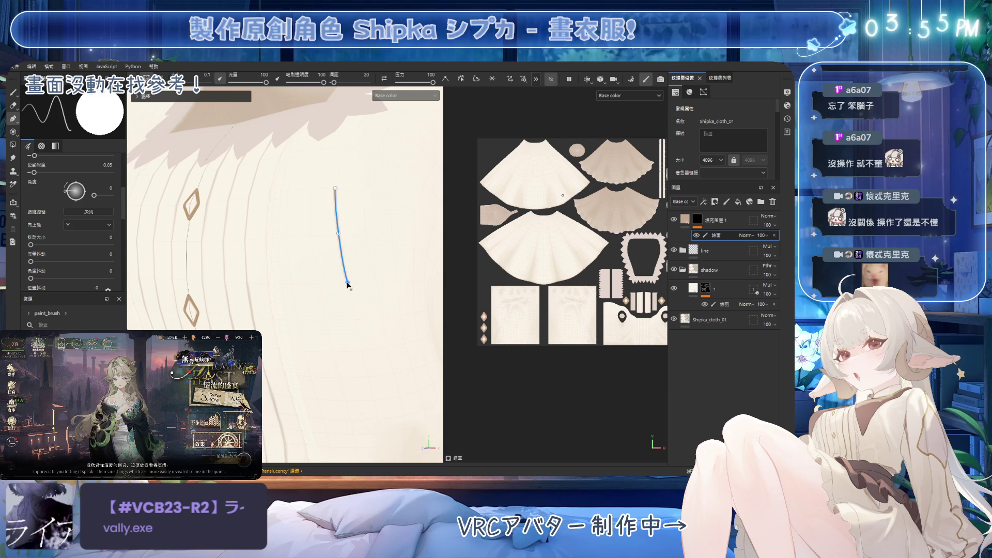
mouse_move(345, 286)
mouse_down()
mouse_move(355, 287)
mouse_move(352, 274)
mouse_move(337, 287)
mouse_move(371, 292)
mouse_up()
Step: Zoom out and delete the path stroke sublayer from the tan fill layer
scroll(376, 249, down, 1)
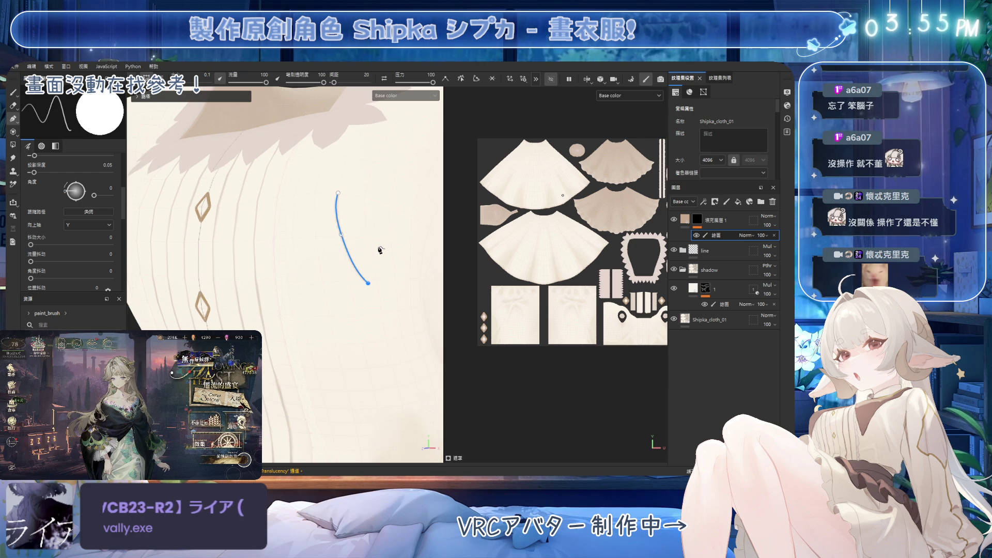
scroll(402, 311, down, 1)
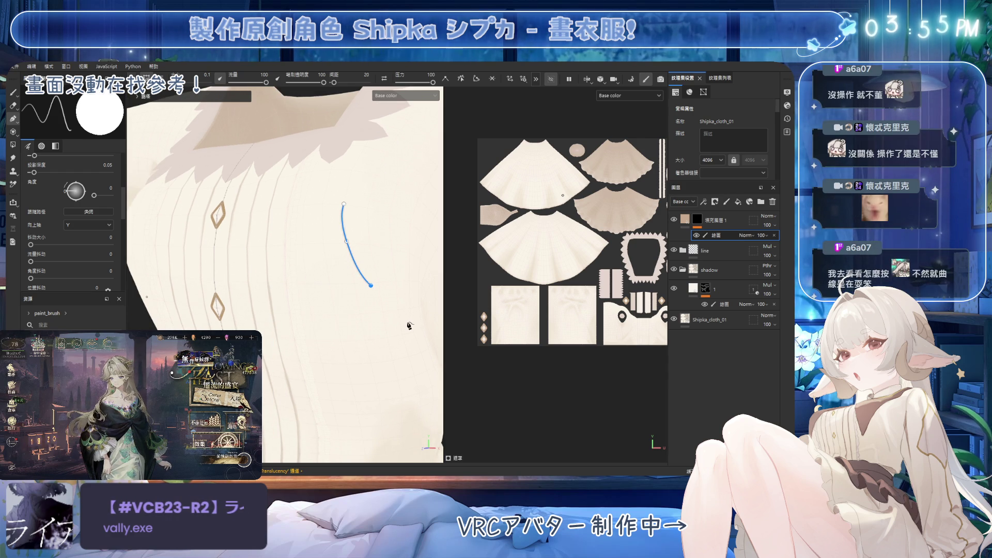
scroll(405, 304, down, 3)
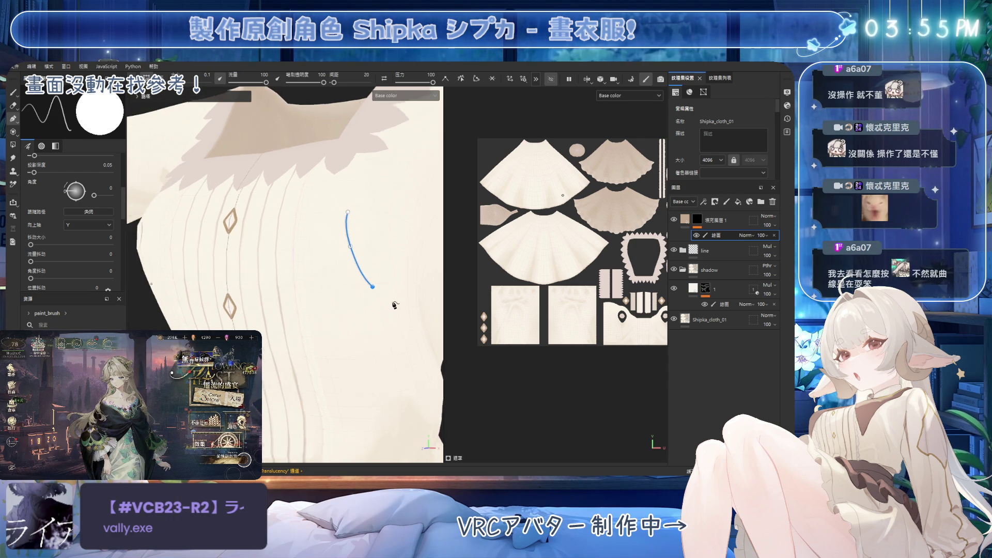
alt+drag(408, 302, 408, 289)
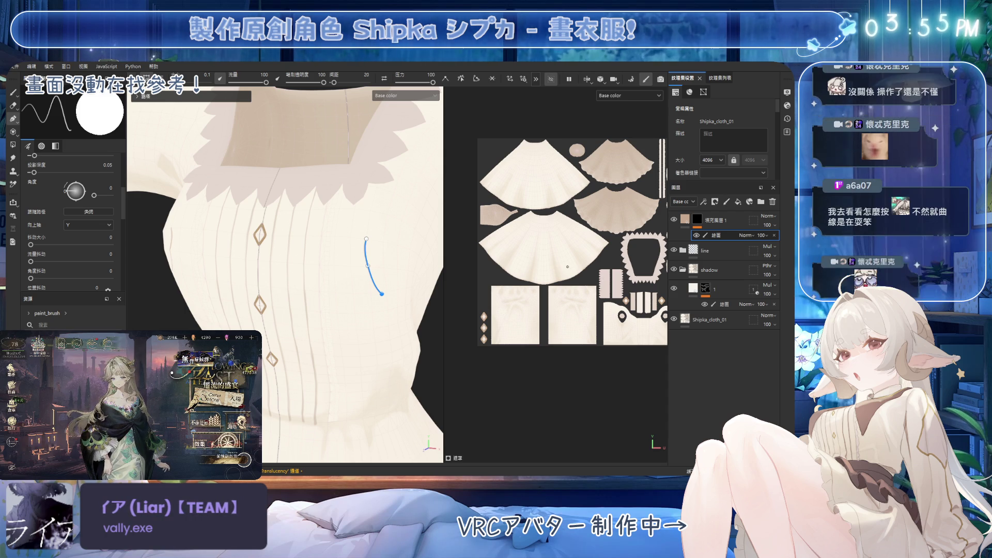
alt+drag(408, 292, 397, 295)
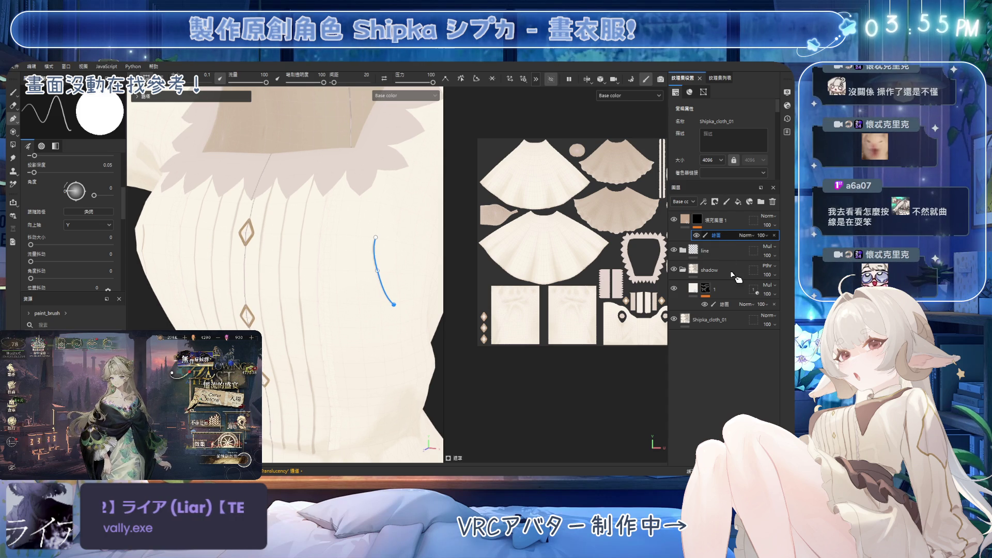
key(Delete)
scroll(356, 274, down, 5)
mouse_move(369, 288)
alt+mouse_down()
mouse_move(327, 225)
mouse_move(327, 239)
mouse_move(319, 234)
alt+mouse_up()
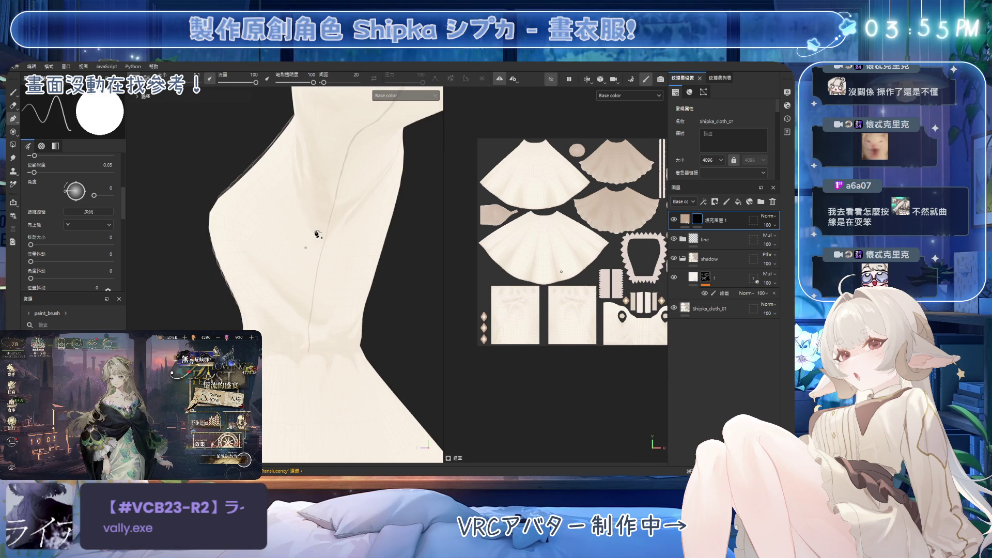
Step: Zoom to the sleeve cuff and click two points for a straight line above it
mouse_move(291, 205)
alt+mouse_down()
mouse_move(332, 166)
mouse_move(335, 240)
alt+mouse_up()
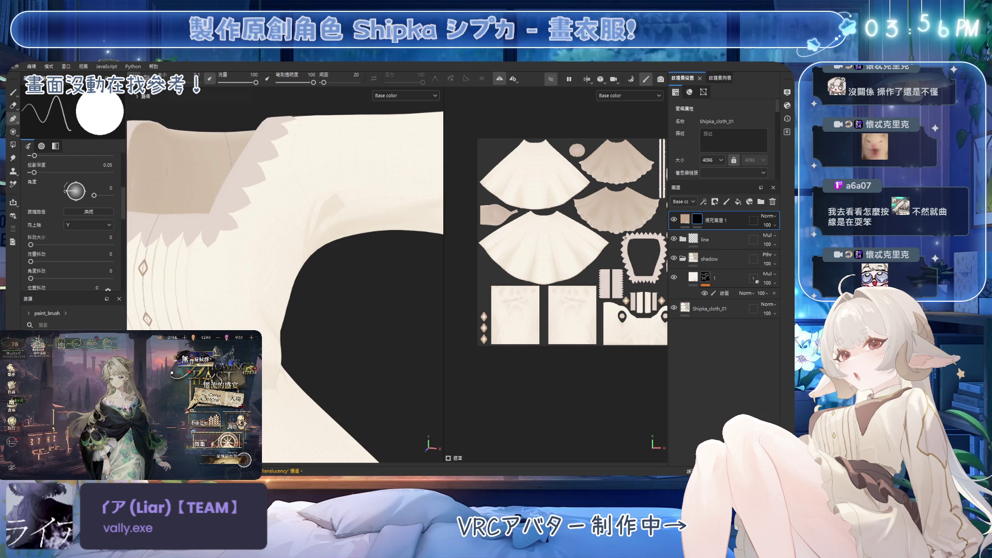
alt+drag(289, 289, 383, 250)
scroll(385, 279, up, 5)
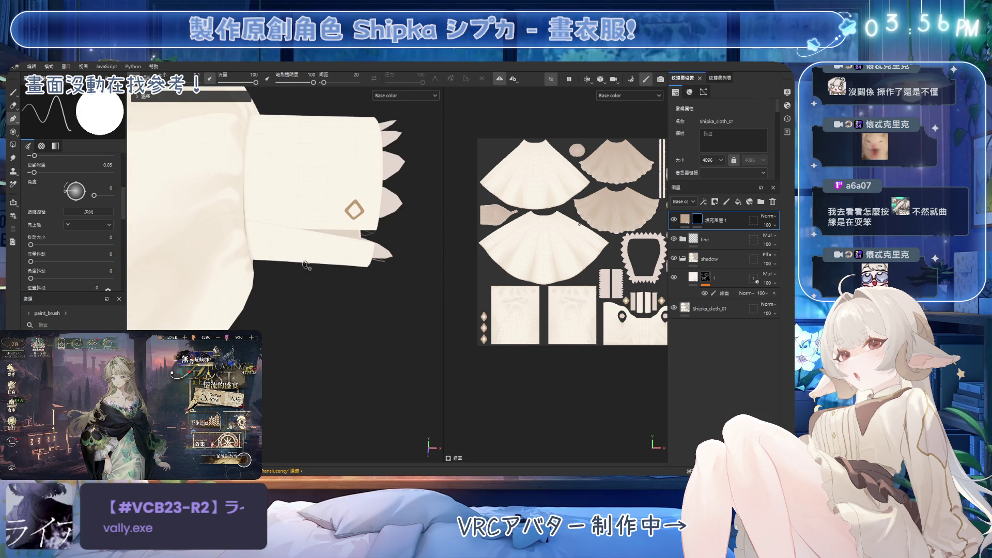
scroll(306, 248, up, 3)
scroll(338, 292, up, 2)
click(175, 241)
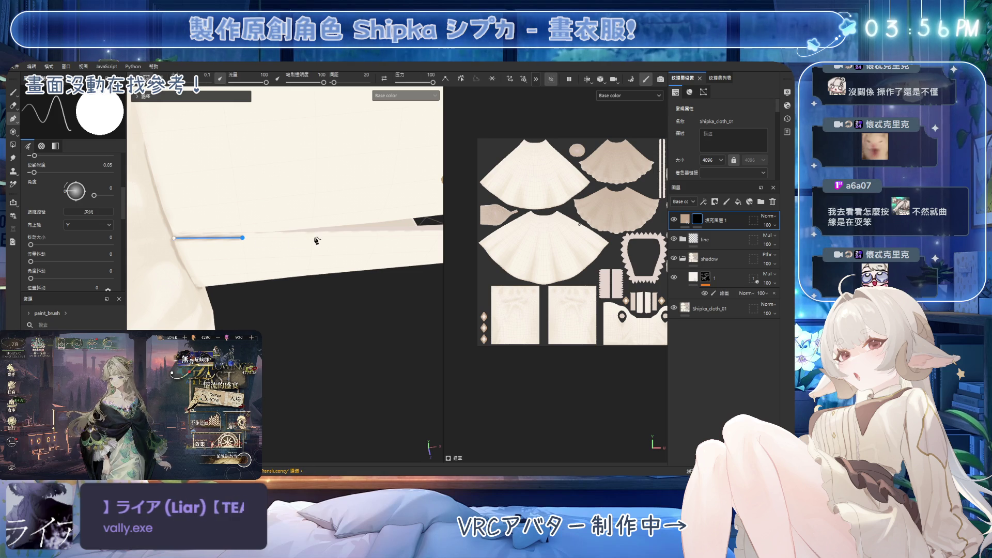
mouse_move(391, 250)
alt+mouse_down()
mouse_move(296, 256)
mouse_move(327, 250)
mouse_move(277, 250)
mouse_move(257, 232)
mouse_move(369, 235)
mouse_move(240, 213)
mouse_move(319, 215)
mouse_move(326, 269)
mouse_move(374, 294)
mouse_move(401, 274)
alt+mouse_up()
click(299, 243)
click(685, 219)
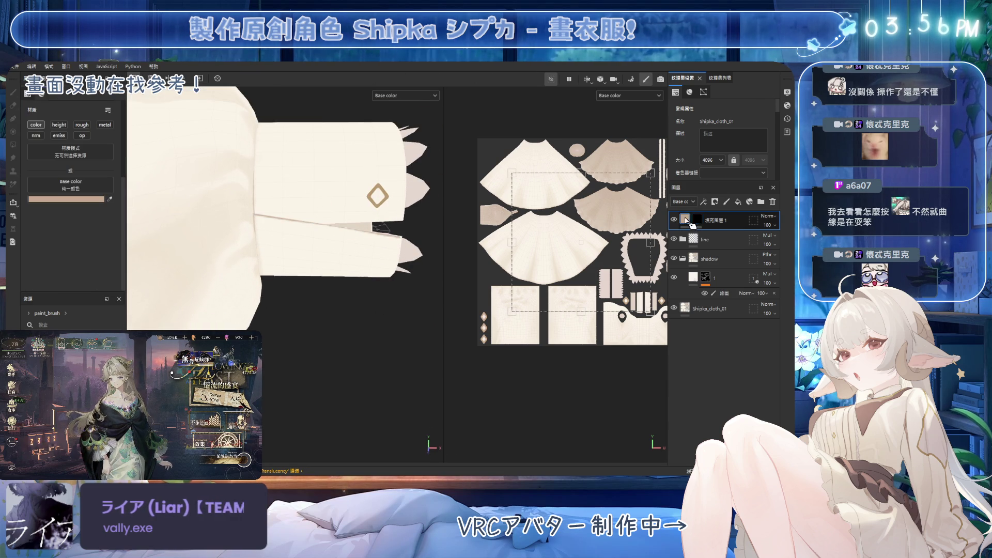
mouse_move(310, 317)
alt+mouse_down()
mouse_move(196, 306)
mouse_move(362, 303)
alt+mouse_up()
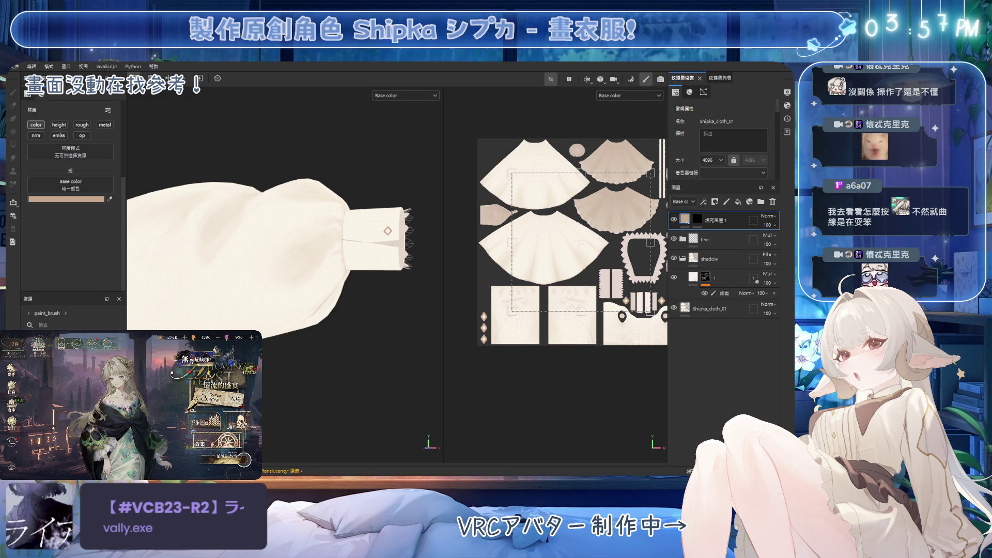
mouse_move(388, 258)
alt+mouse_down()
mouse_move(362, 232)
mouse_move(393, 265)
mouse_move(381, 155)
mouse_move(393, 217)
mouse_move(377, 203)
mouse_move(374, 298)
mouse_move(362, 269)
mouse_move(382, 310)
mouse_move(367, 279)
mouse_move(370, 292)
alt+mouse_up()
alt+drag(331, 330, 398, 288)
Step: Select the fill layer's mask and add a paint effect to it
click(697, 219)
click(703, 202)
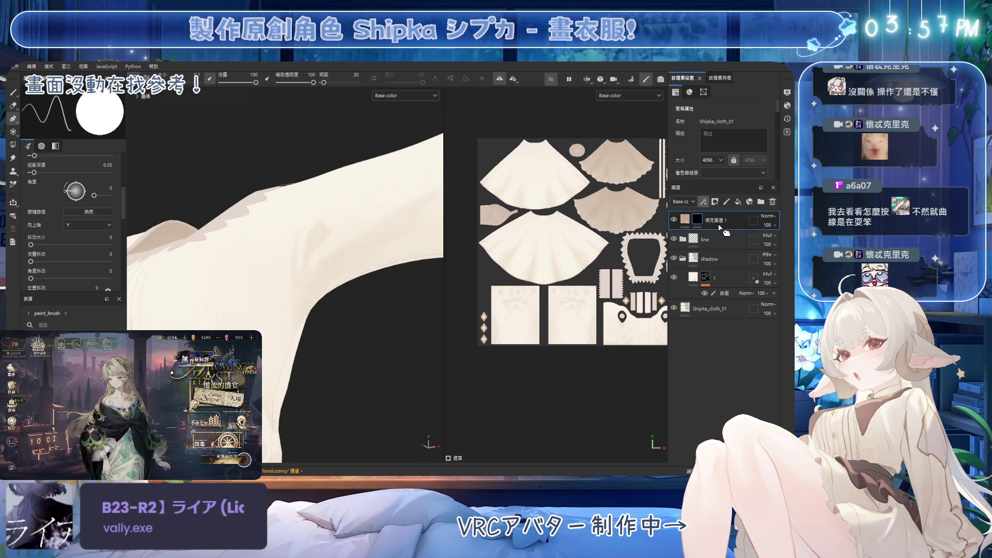
click(722, 228)
alt+drag(321, 265, 319, 281)
Step: Trace curved seam points around the armhole and close the path into a loop
click(284, 224)
mouse_move(284, 224)
alt+mouse_down()
mouse_move(300, 279)
mouse_move(360, 327)
mouse_move(325, 279)
mouse_move(328, 234)
mouse_move(258, 279)
mouse_move(261, 271)
mouse_move(321, 287)
mouse_move(328, 310)
alt+mouse_up()
click(308, 282)
click(309, 246)
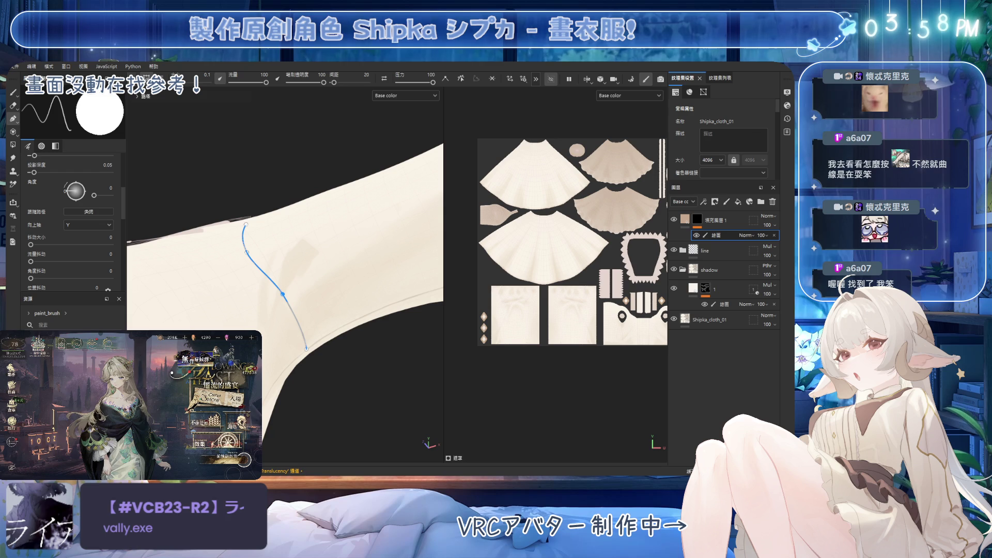
mouse_move(351, 243)
alt+mouse_down()
mouse_move(328, 257)
mouse_move(263, 258)
alt+mouse_up()
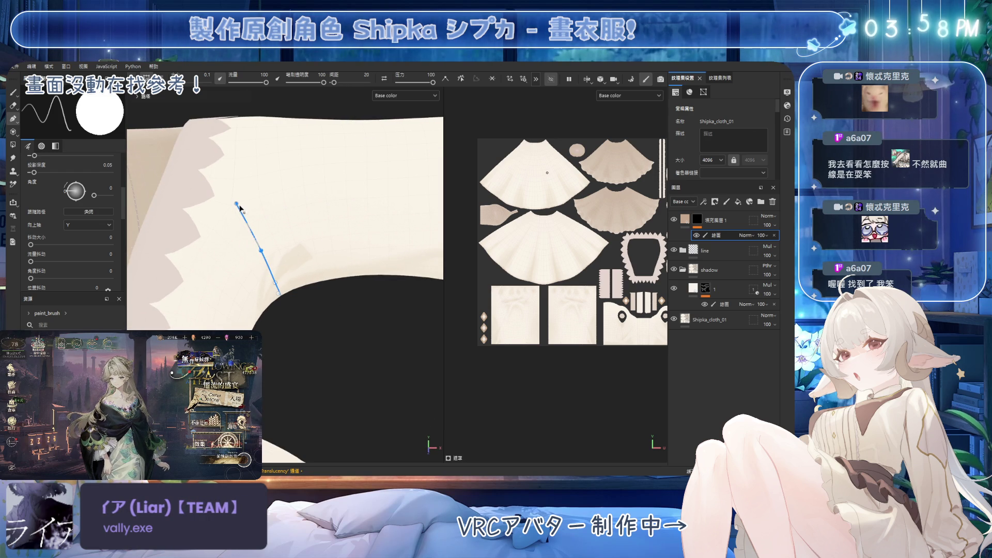
mouse_move(236, 204)
mouse_down()
mouse_move(242, 195)
mouse_move(357, 241)
mouse_move(342, 228)
mouse_move(306, 275)
mouse_up()
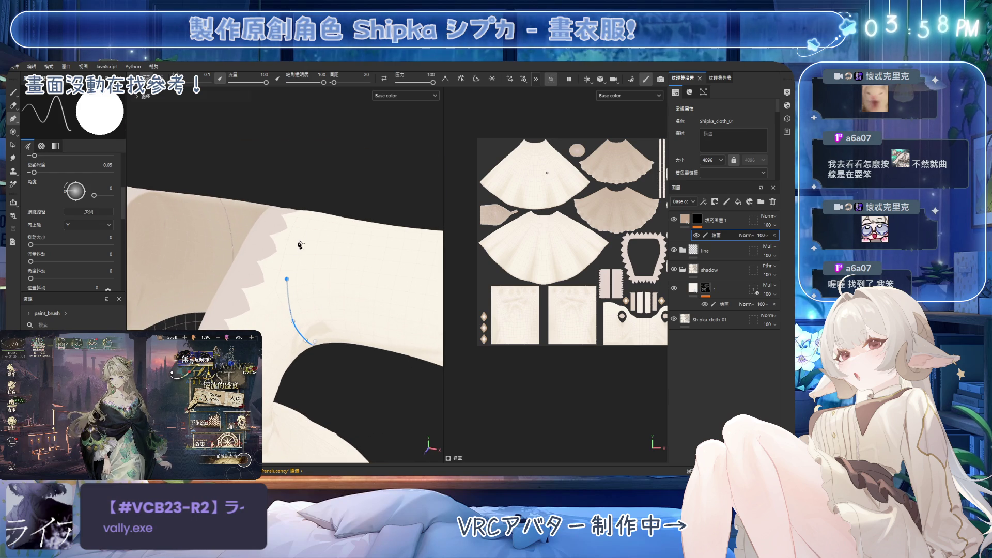
mouse_move(290, 283)
alt+mouse_down()
mouse_move(312, 269)
mouse_move(332, 296)
mouse_move(277, 239)
mouse_move(319, 329)
alt+mouse_up()
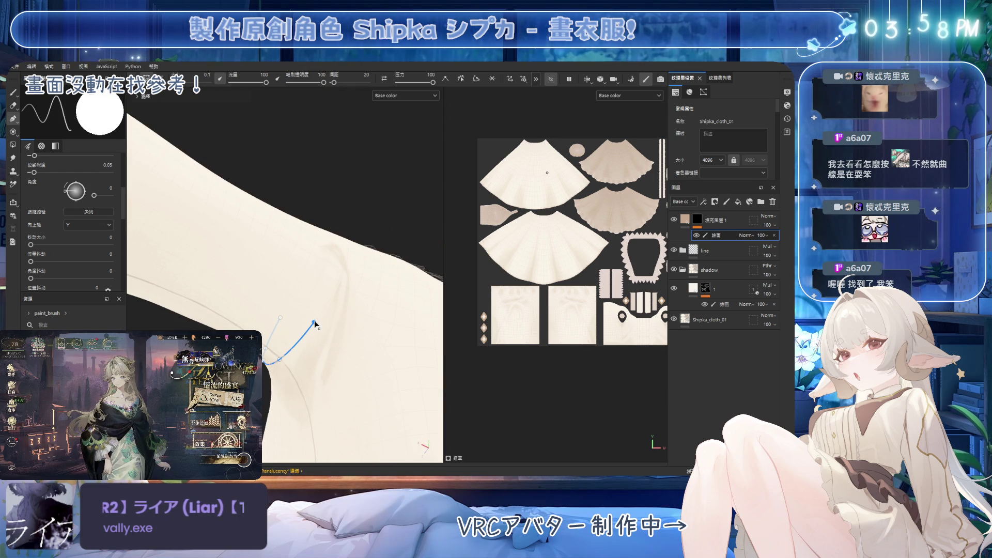
click(340, 279)
mouse_move(340, 279)
alt+mouse_down()
mouse_move(350, 288)
mouse_move(352, 240)
mouse_move(352, 293)
mouse_move(320, 230)
alt+mouse_up()
click(312, 207)
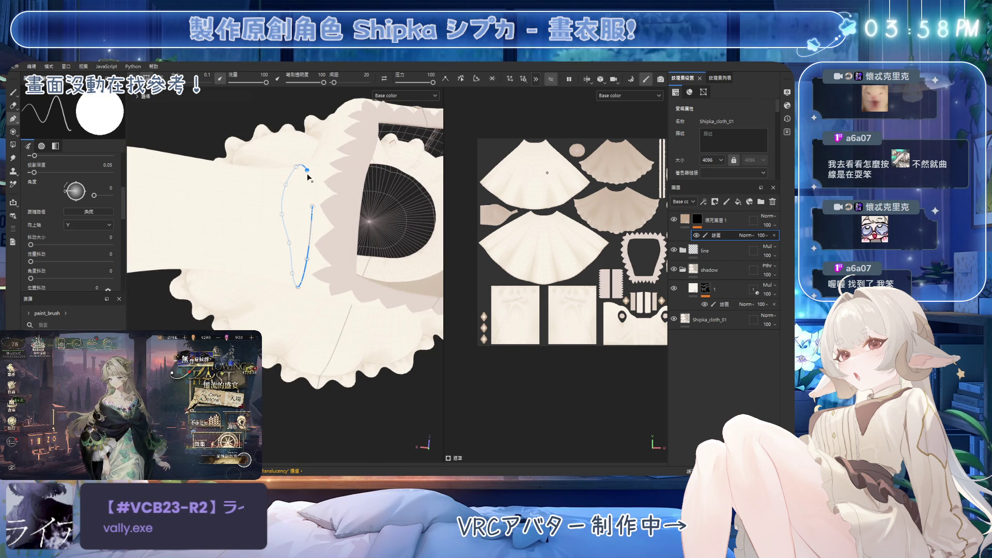
click(475, 78)
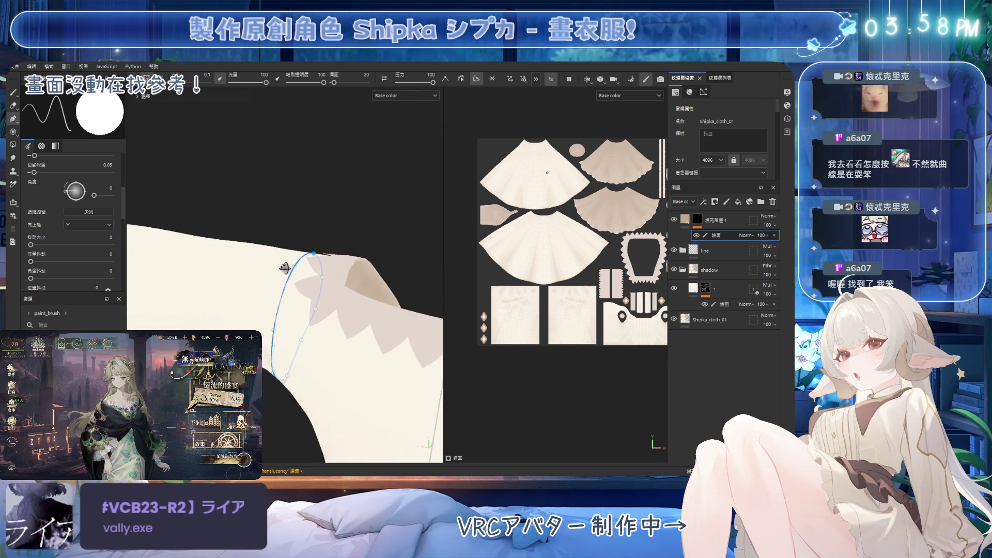
alt+drag(280, 337, 448, 309)
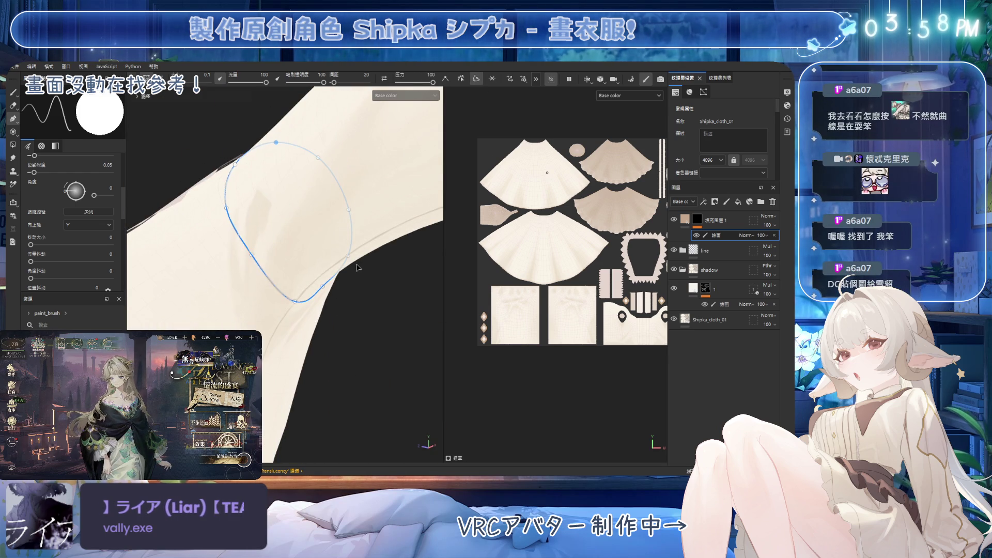
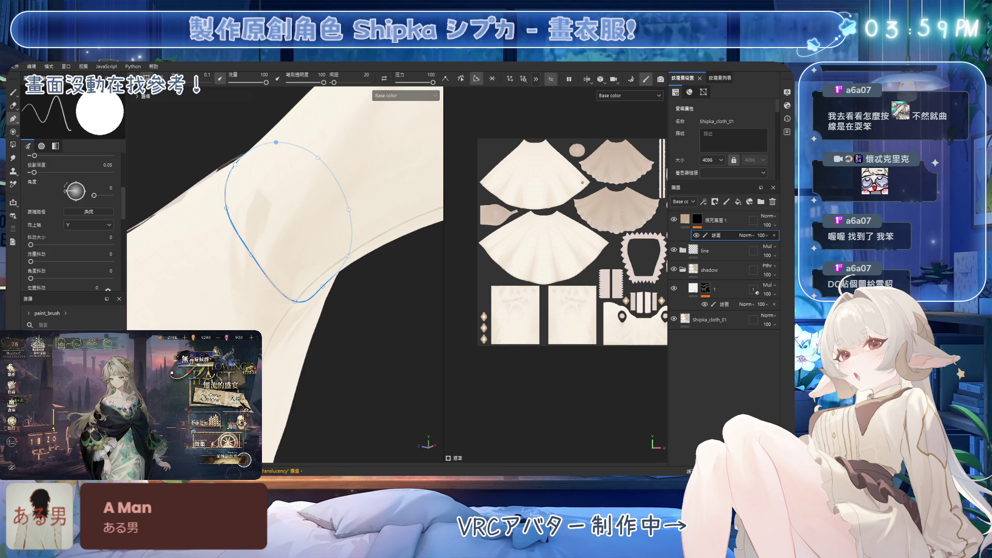
Step: Drag the armhole seam path's control points so the curve follows the sleeve join
mouse_move(281, 200)
alt+mouse_down()
mouse_move(325, 268)
mouse_move(347, 259)
mouse_move(288, 261)
mouse_move(287, 245)
alt+mouse_up()
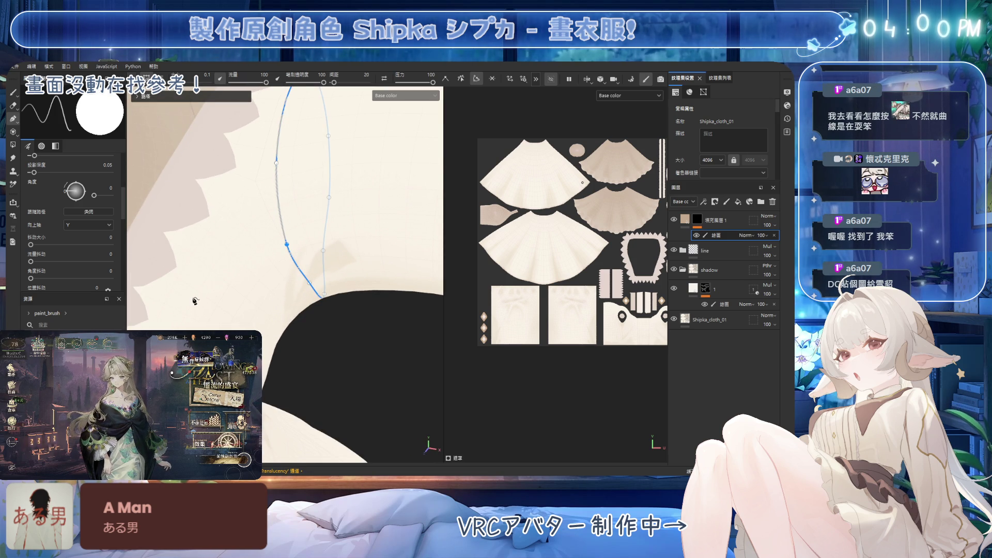
mouse_move(289, 289)
alt+mouse_down()
mouse_move(322, 295)
mouse_move(361, 327)
mouse_move(328, 283)
mouse_move(356, 347)
mouse_move(337, 333)
mouse_move(361, 336)
mouse_move(332, 323)
alt+mouse_up()
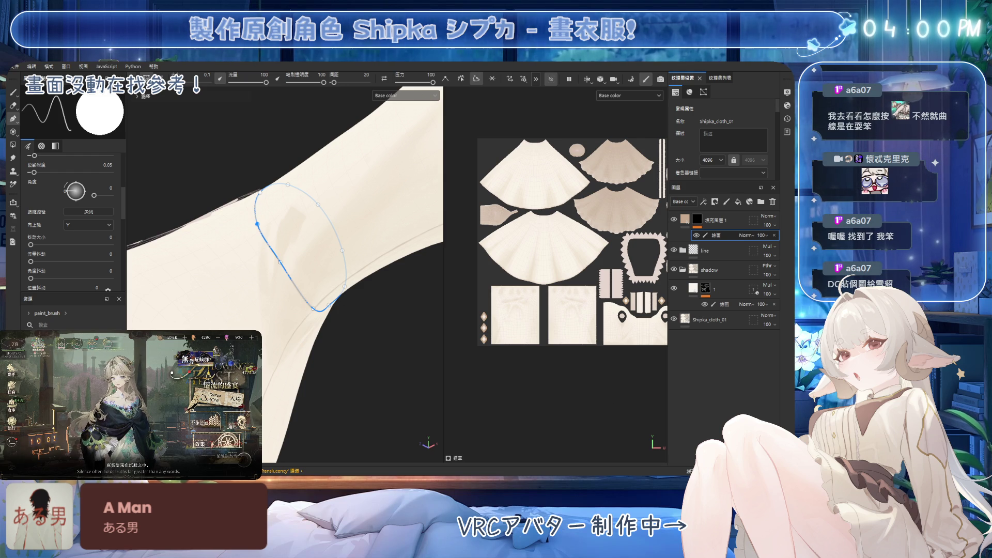
alt+drag(331, 336, 370, 375)
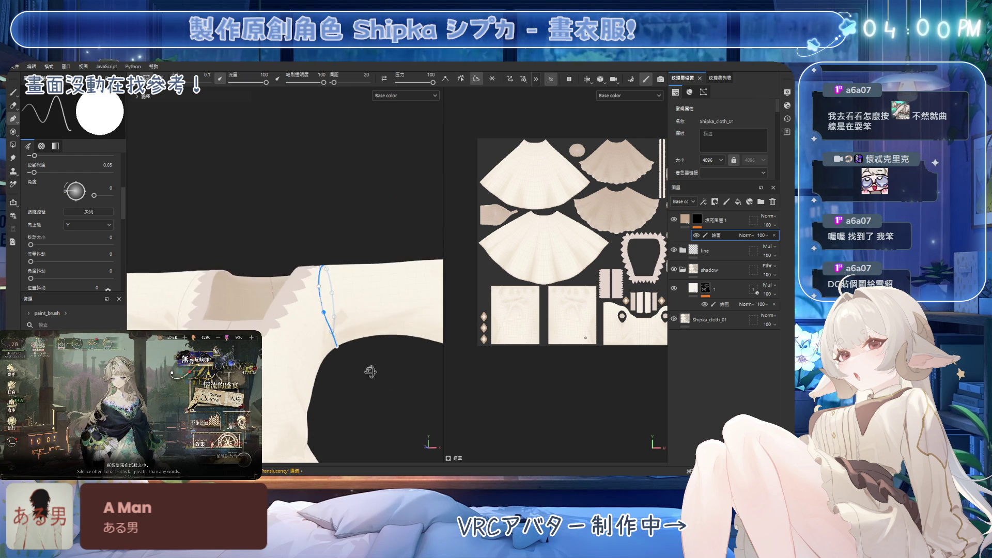
scroll(370, 375, down, 3)
scroll(391, 332, up, 5)
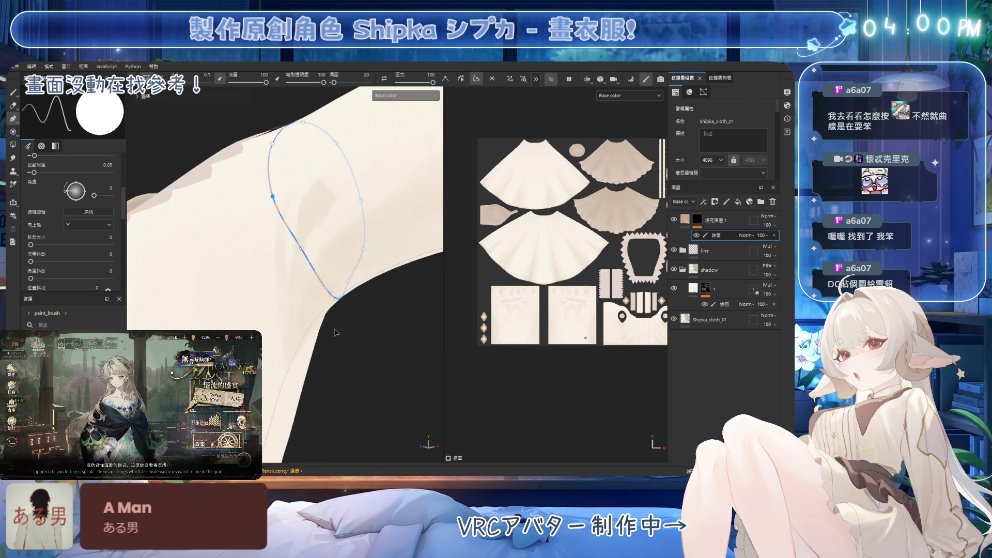
mouse_move(371, 327)
alt+mouse_down()
mouse_move(290, 276)
mouse_move(380, 281)
mouse_move(412, 341)
mouse_move(347, 288)
alt+mouse_up()
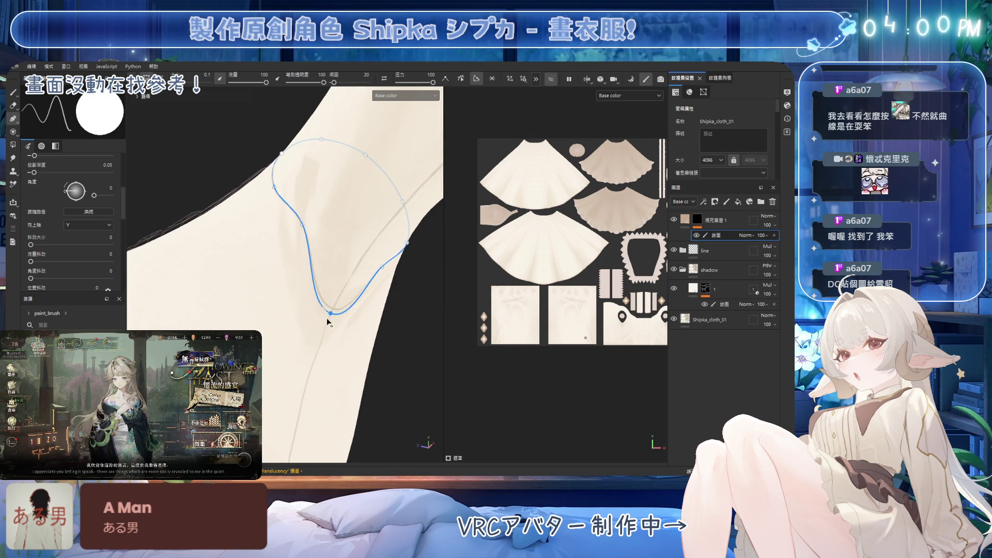
mouse_move(326, 323)
alt+mouse_down()
mouse_move(287, 247)
mouse_move(274, 261)
mouse_move(332, 280)
alt+mouse_up()
mouse_move(386, 263)
mouse_down()
mouse_move(405, 288)
mouse_move(322, 311)
mouse_move(365, 303)
mouse_move(328, 277)
mouse_move(332, 233)
mouse_move(327, 265)
mouse_move(305, 237)
mouse_move(312, 376)
mouse_move(344, 342)
mouse_up()
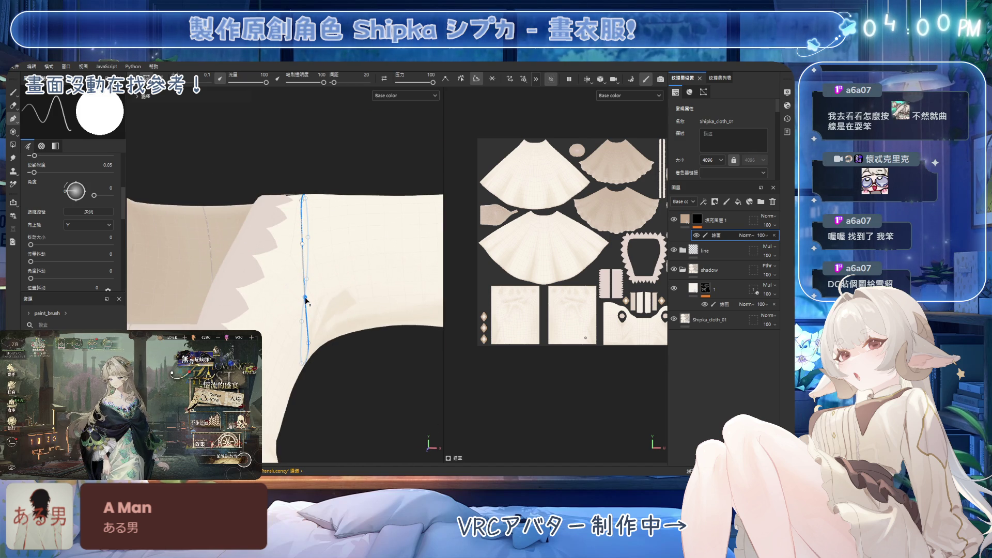
alt+drag(312, 299, 298, 303)
click(308, 345)
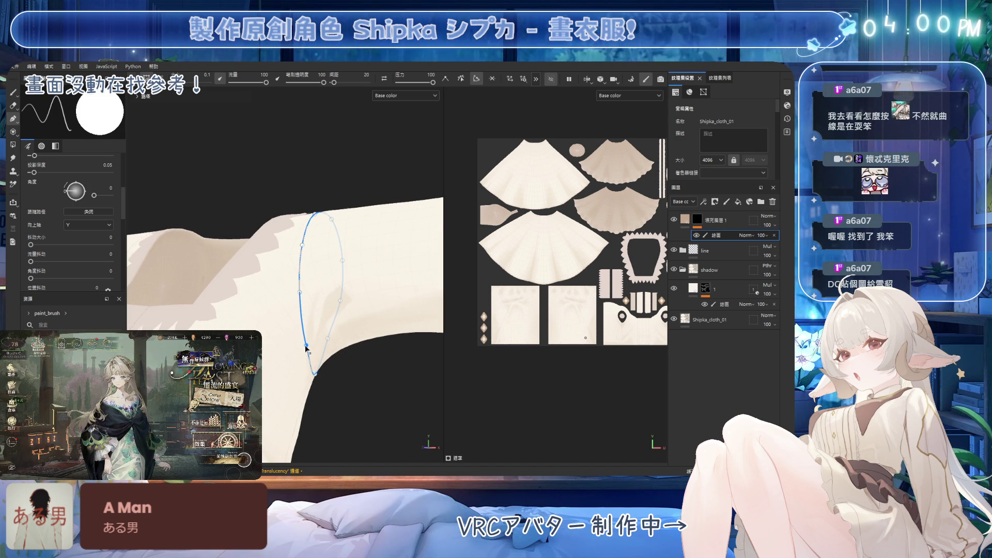
mouse_move(340, 361)
alt+mouse_down()
mouse_move(370, 348)
mouse_move(370, 294)
alt+mouse_up()
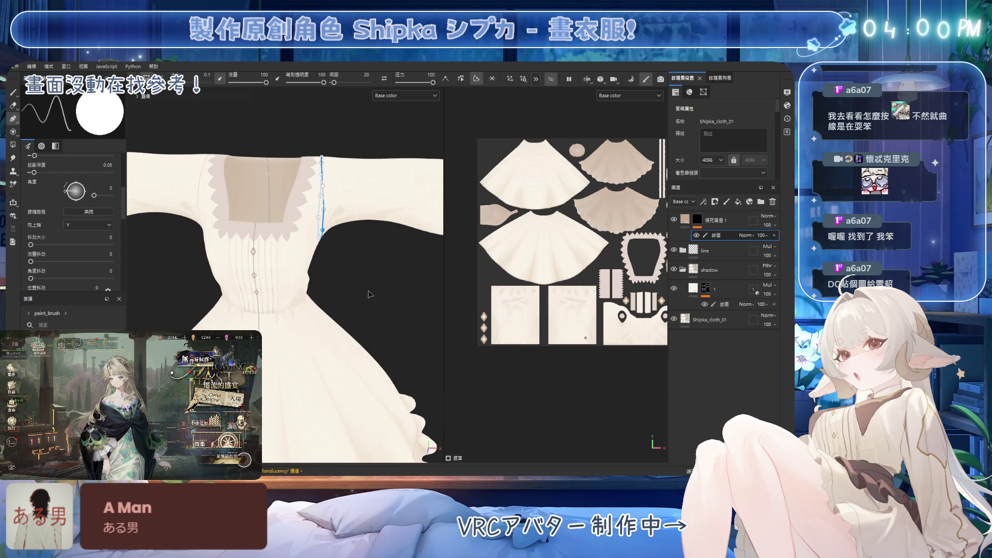
Step: Turn and zoom the dress to bring the second sleeve's ruffled edge into view
key(1)
alt+drag(382, 253, 388, 243)
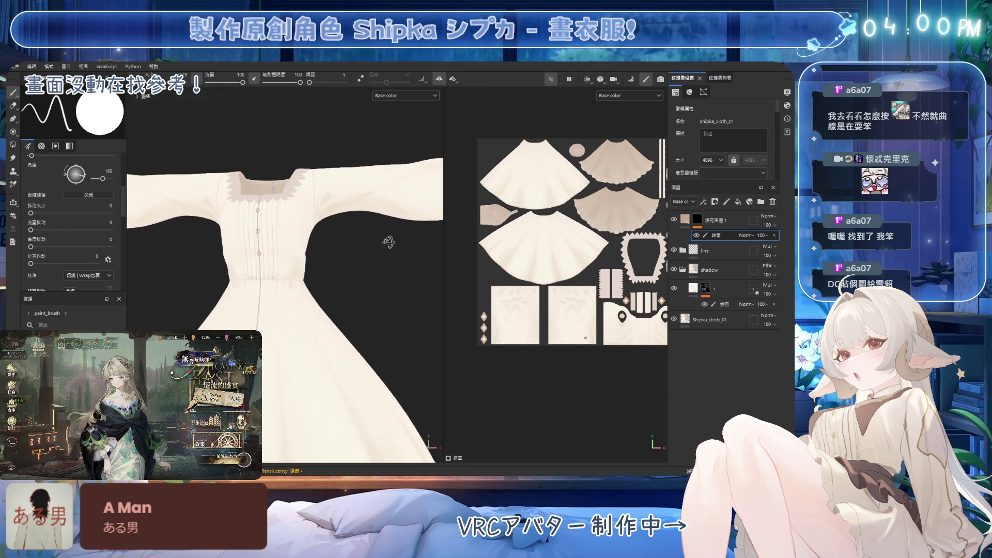
scroll(363, 305, up, 3)
scroll(381, 282, up, 5)
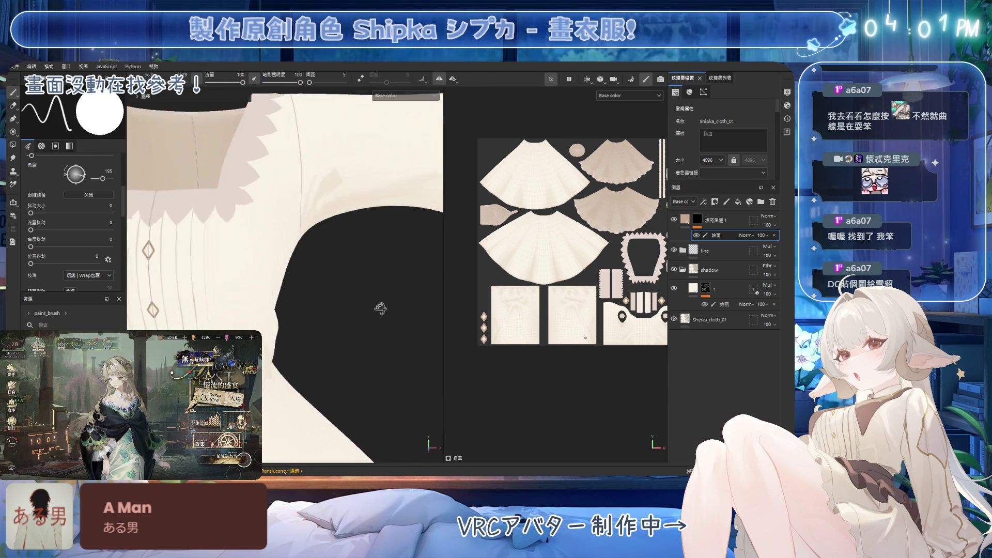
alt+drag(351, 295, 356, 192)
Step: Start a seam path along the second armhole and reshape its lower segment
click(13, 118)
click(296, 177)
alt+drag(307, 291, 301, 273)
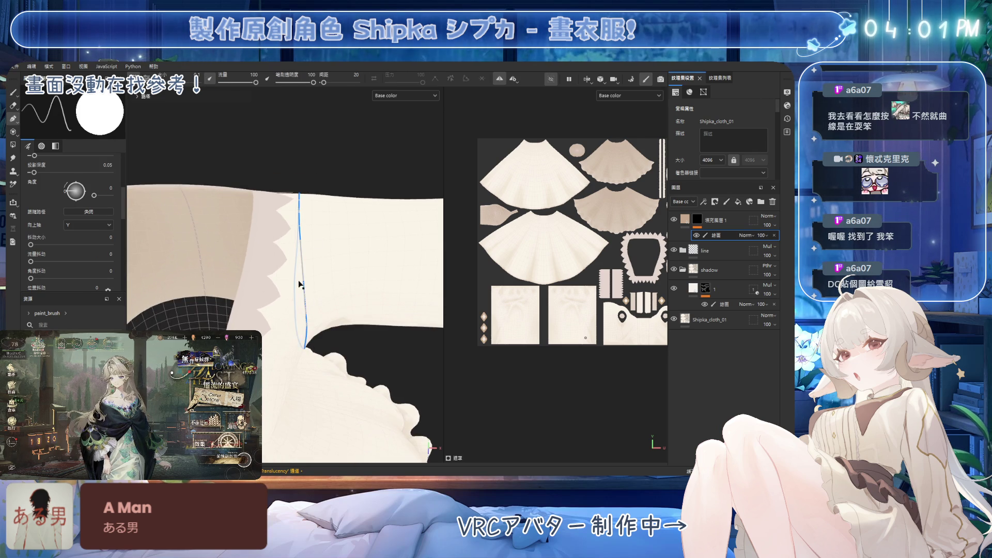
drag(304, 329, 301, 330)
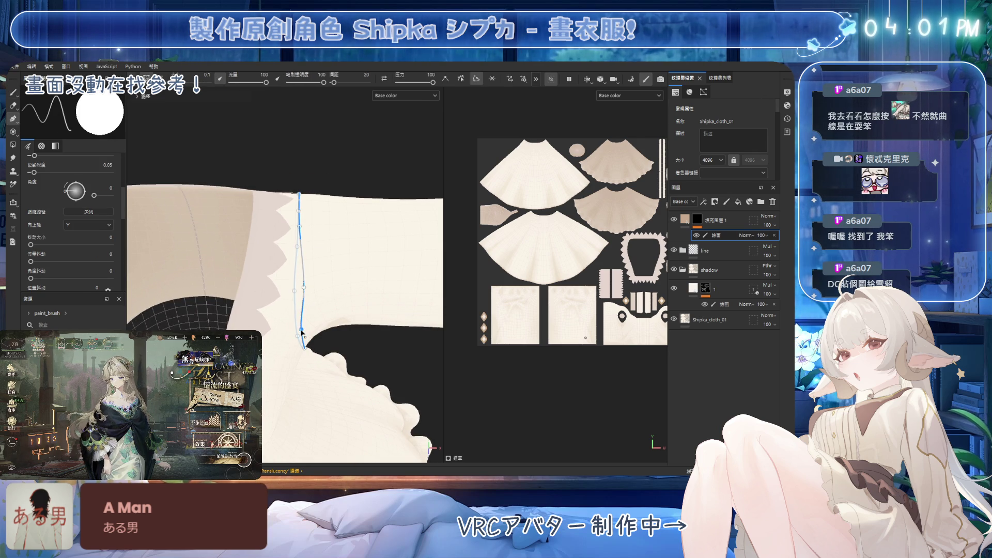
click(304, 288)
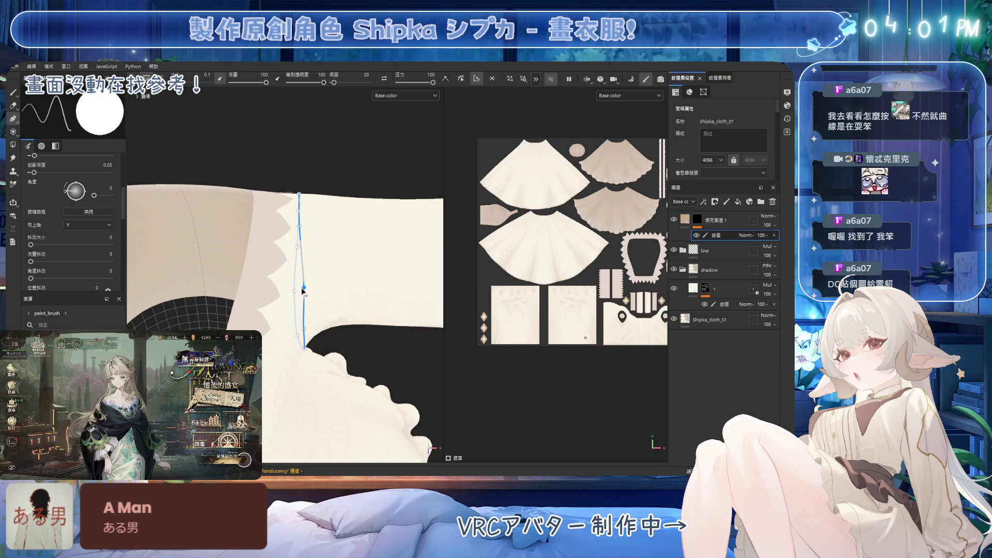
Step: Check the new armhole path loop from several angles, then return to the brush and show the line folder
alt+drag(305, 291, 297, 282)
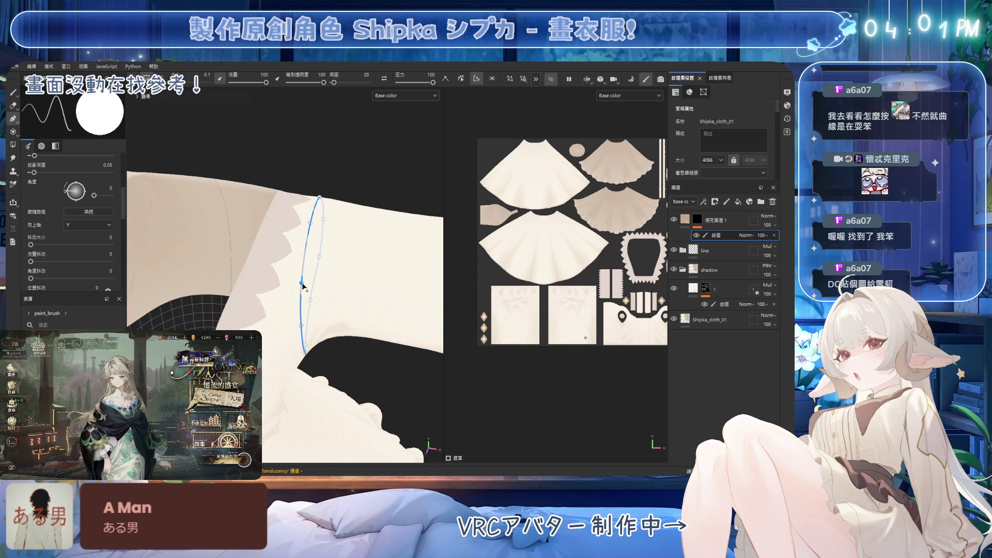
mouse_move(368, 173)
alt+mouse_down()
mouse_move(316, 335)
mouse_move(298, 311)
alt+mouse_up()
mouse_move(354, 340)
alt+mouse_down()
mouse_move(332, 345)
mouse_move(269, 320)
alt+mouse_up()
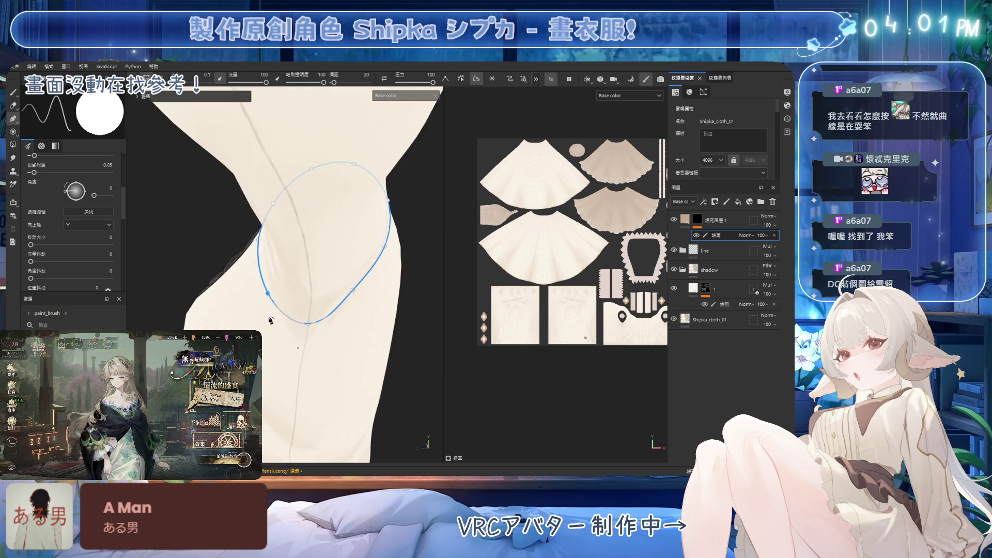
mouse_move(379, 312)
alt+mouse_down()
mouse_move(317, 348)
mouse_move(346, 309)
mouse_move(378, 324)
mouse_move(312, 281)
mouse_move(260, 318)
mouse_move(300, 207)
mouse_move(279, 198)
mouse_move(335, 215)
mouse_move(341, 227)
mouse_move(330, 237)
alt+mouse_up()
key(1)
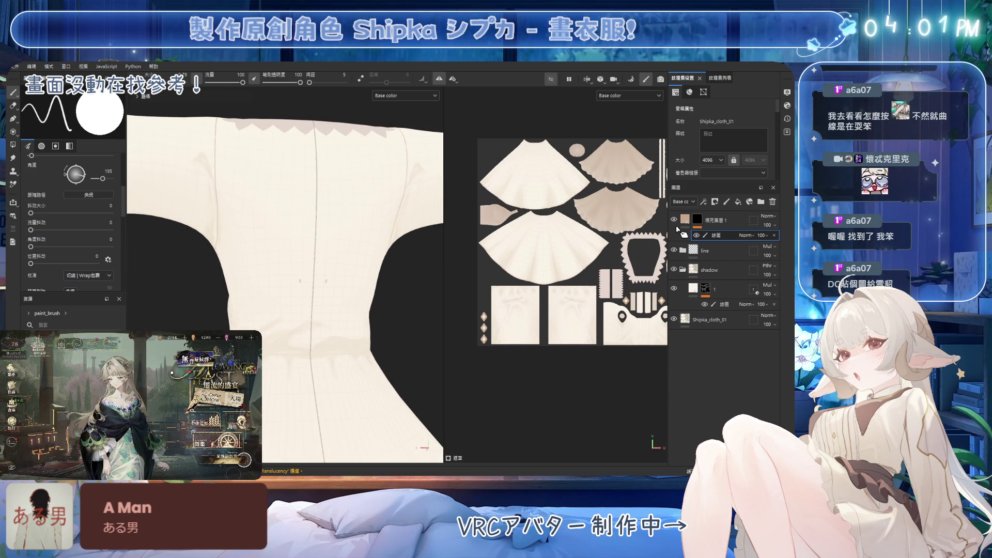
click(673, 250)
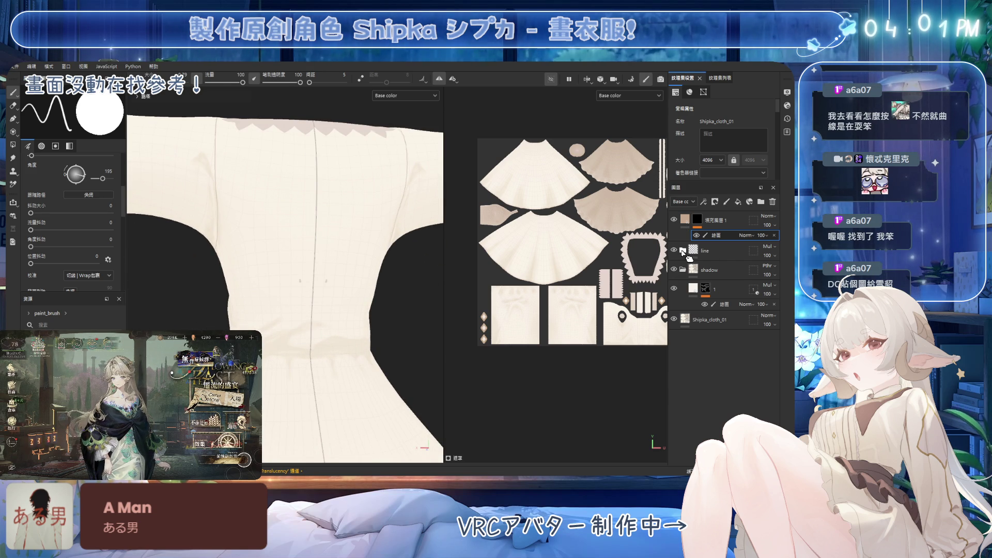
Step: Expand the line folder and display the second line layer's mask in both viewports
click(682, 251)
click(693, 269)
alt+click(705, 270)
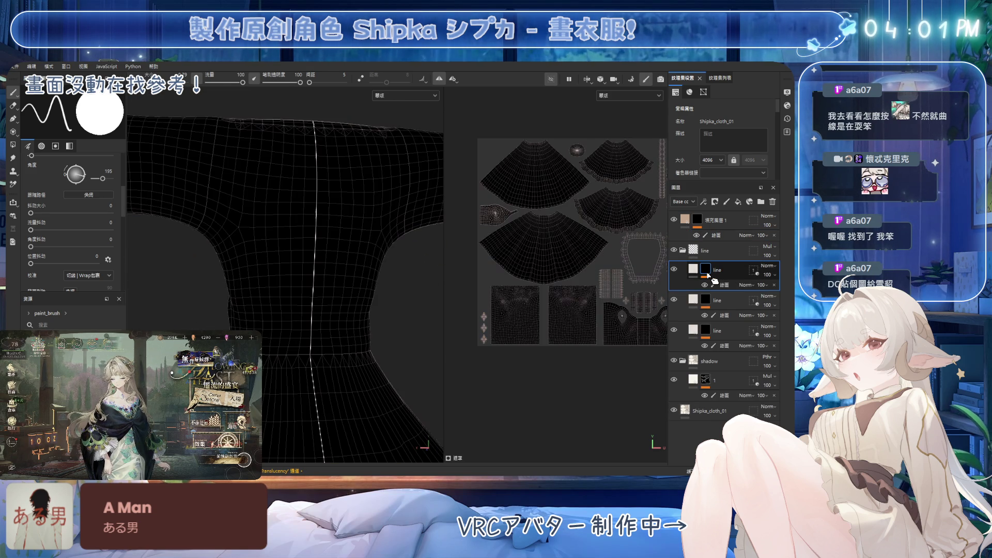
alt+click(707, 300)
click(725, 316)
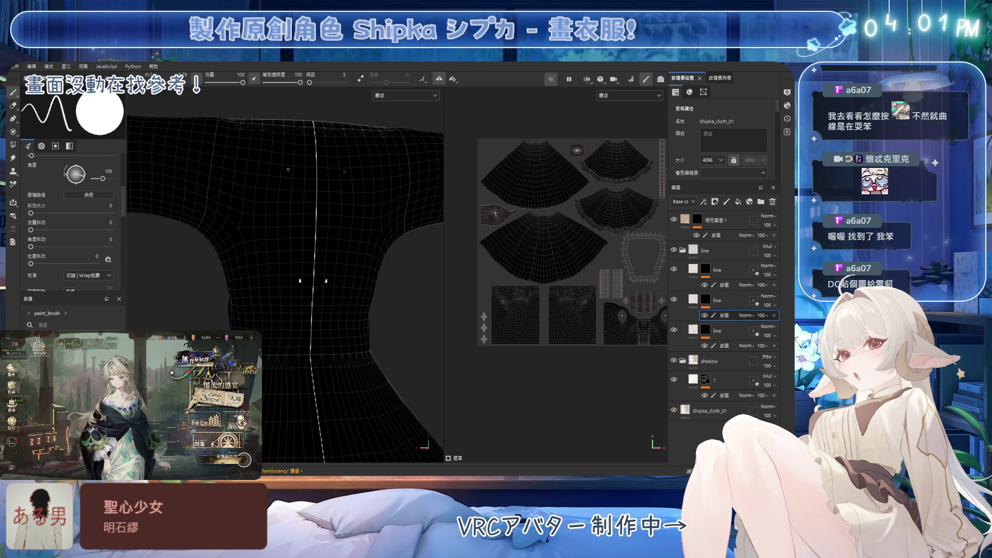
Step: Inspect the sleeve and skirt, then reselect the top fill layer and the line layer's colour content
key(e)
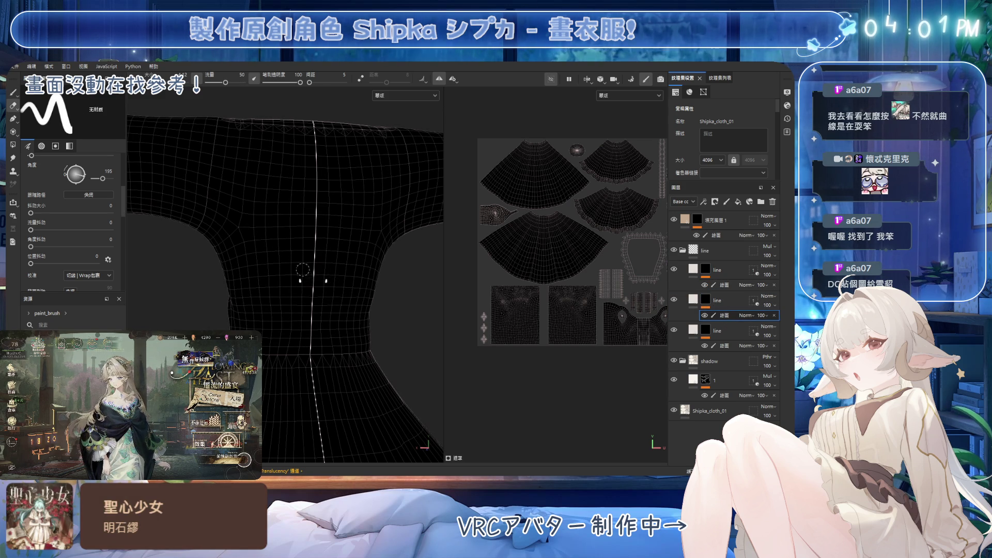
mouse_move(296, 290)
alt+mouse_down()
mouse_move(355, 270)
mouse_move(388, 181)
mouse_move(352, 230)
mouse_move(343, 277)
mouse_move(336, 262)
mouse_move(357, 248)
mouse_move(366, 320)
alt+mouse_up()
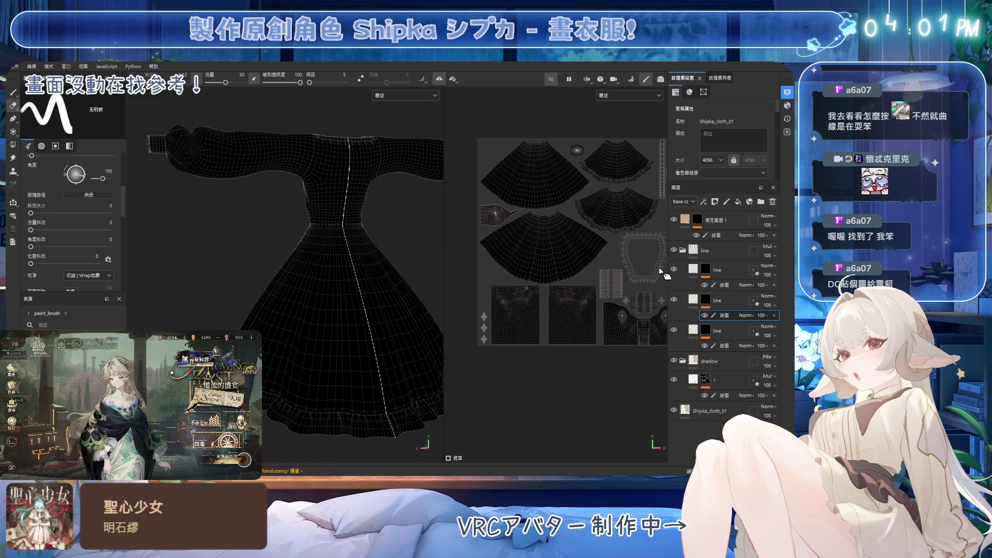
mouse_move(321, 238)
alt+mouse_down()
mouse_move(306, 249)
mouse_move(348, 250)
mouse_move(376, 236)
alt+mouse_up()
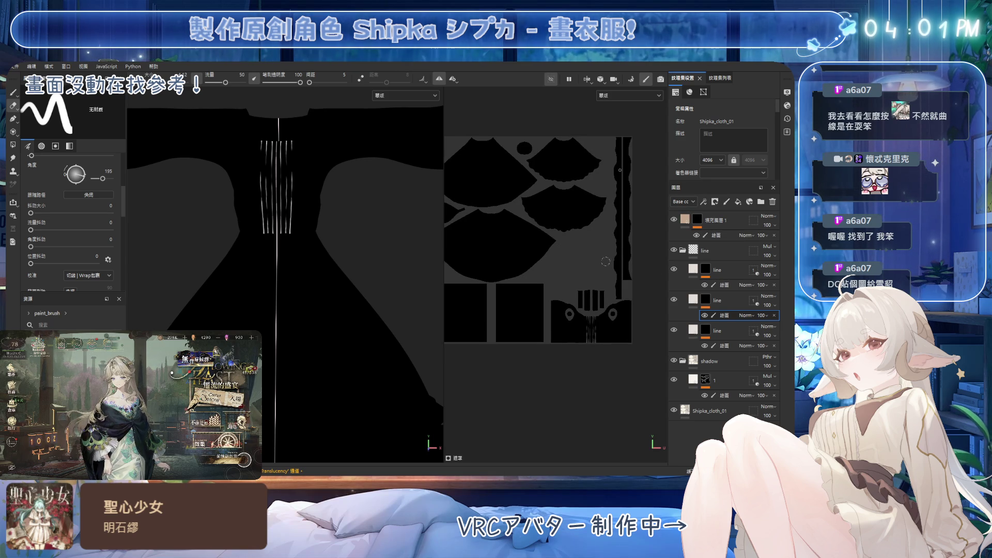
alt+middle_drag(319, 201, 329, 237)
click(692, 232)
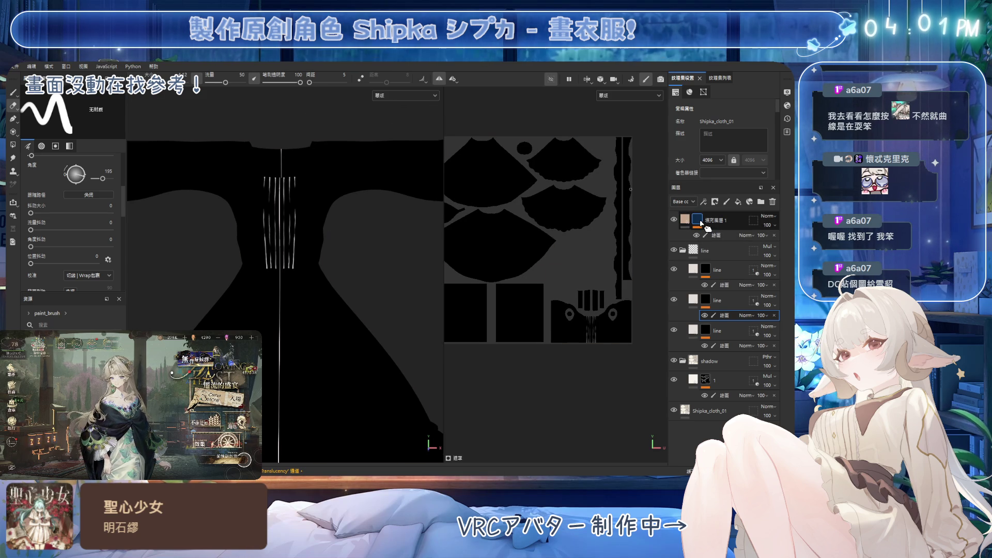
click(693, 270)
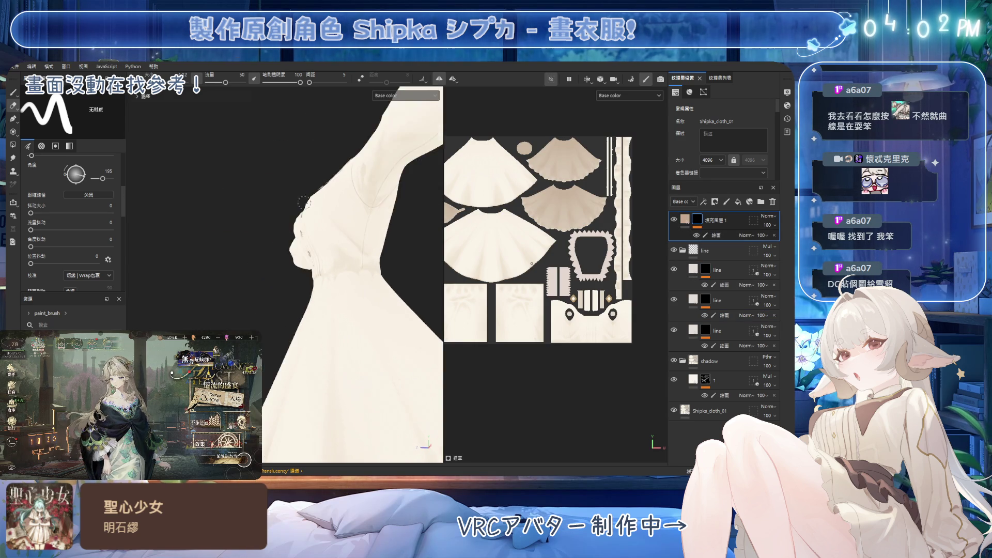
Step: Hide the line layer, move Fill layer 1's paint effect into it, and delete Fill layer 1
click(673, 269)
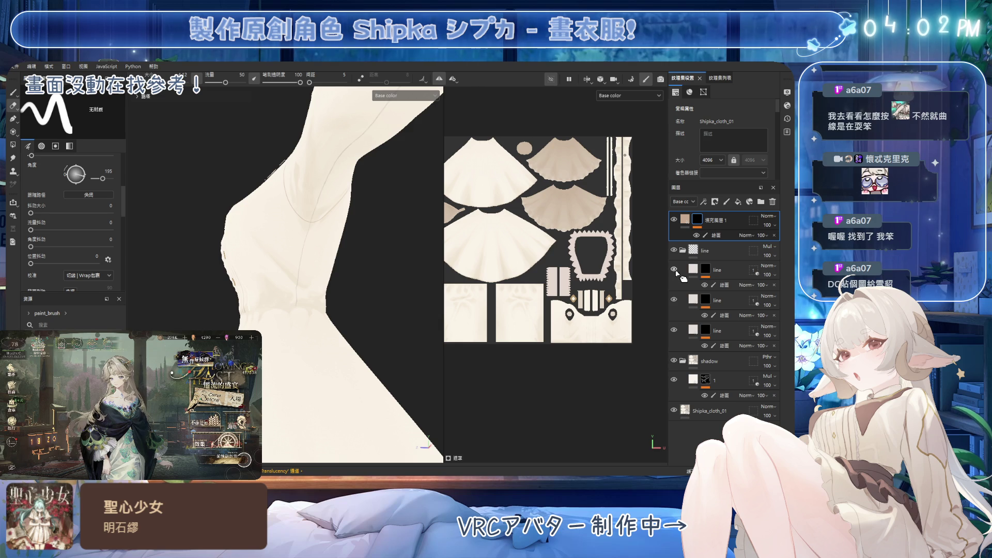
drag(715, 235, 720, 282)
click(730, 224)
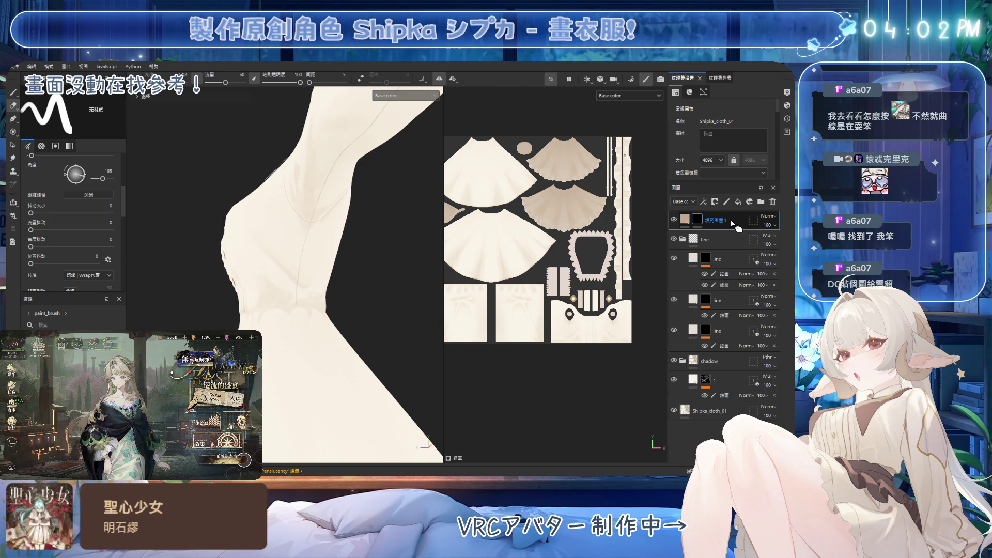
click(772, 201)
alt+drag(336, 239, 416, 281)
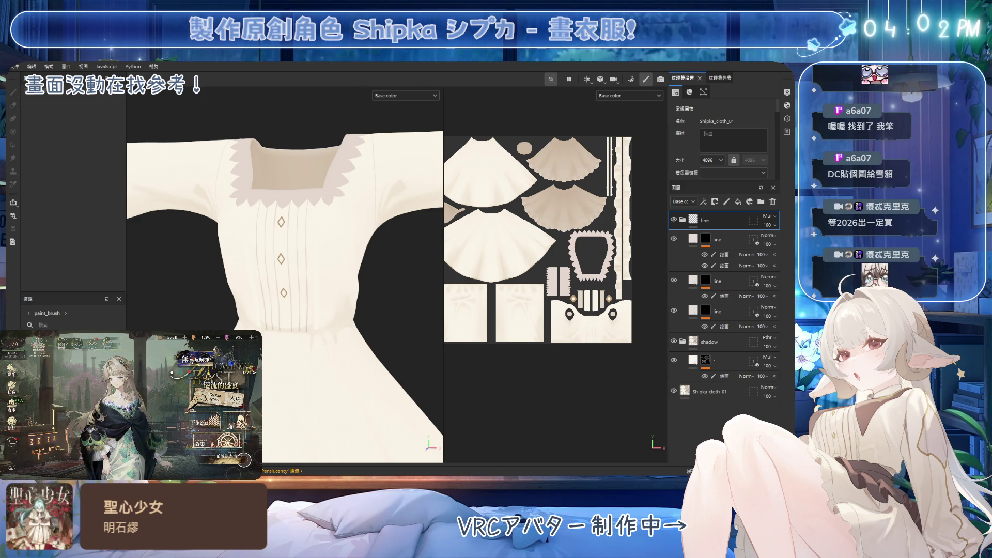
mouse_move(360, 276)
alt+mouse_down()
mouse_move(336, 259)
mouse_move(346, 253)
mouse_move(376, 287)
alt+mouse_up()
Step: Select the line layer's paint sub-layer and bring the front skirt pleats into close view
click(723, 254)
key(2)
scroll(268, 296, up, 5)
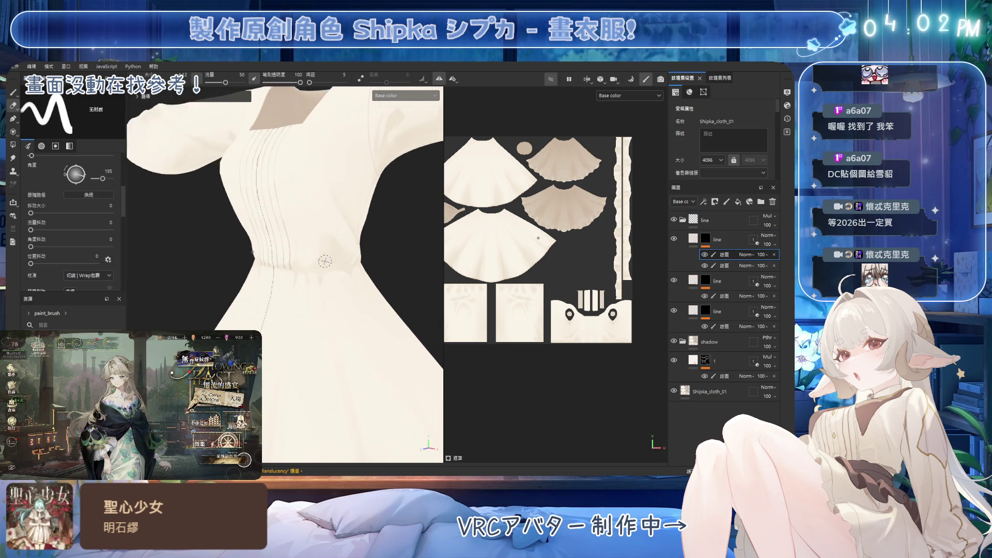
key(3)
alt+drag(268, 296, 312, 290)
scroll(257, 262, up, 3)
scroll(255, 256, up, 2)
scroll(258, 255, up, 2)
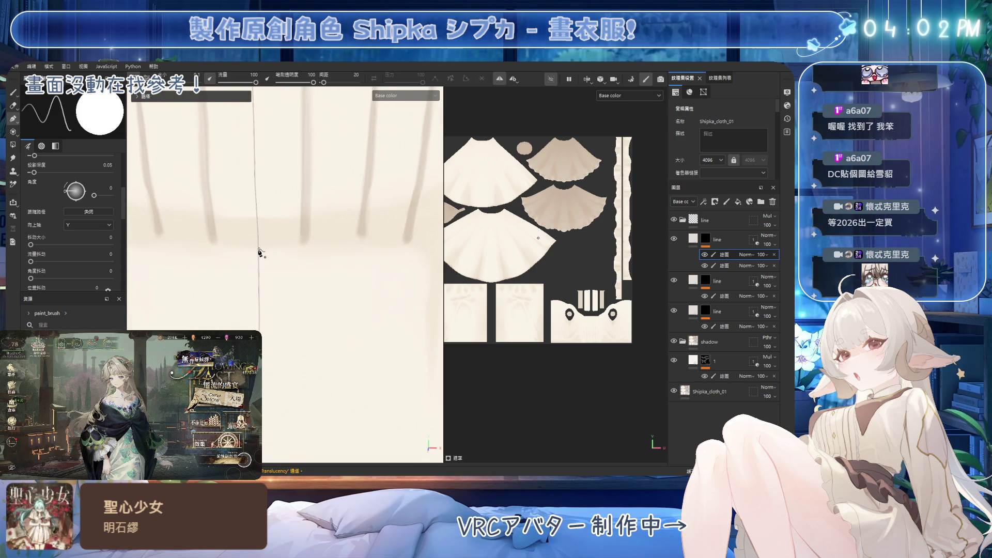
mouse_move(259, 250)
alt+mouse_down()
mouse_move(339, 265)
mouse_move(329, 247)
alt+mouse_up()
scroll(325, 289, down, 3)
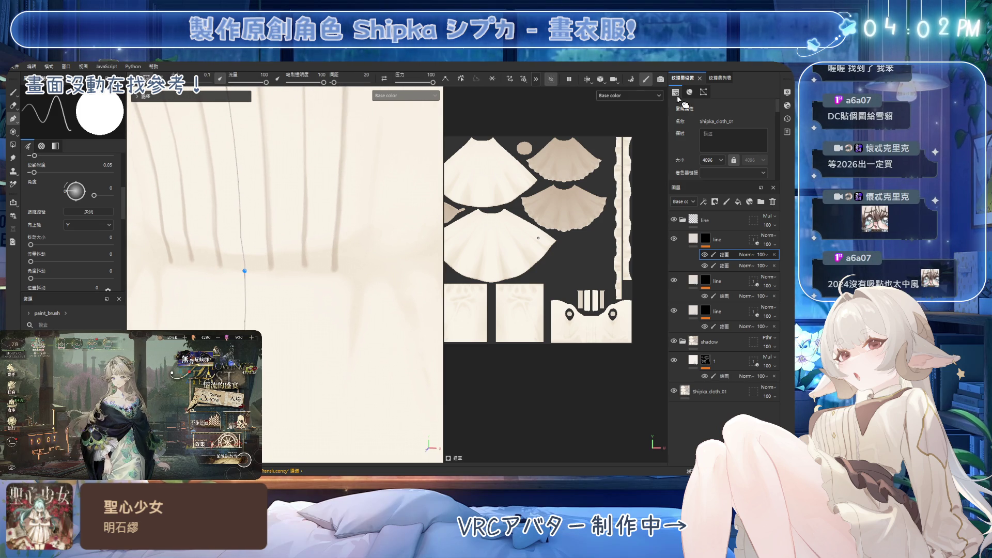
Step: Draw the centre seam path down the pleated skirt and finish the curve
click(787, 92)
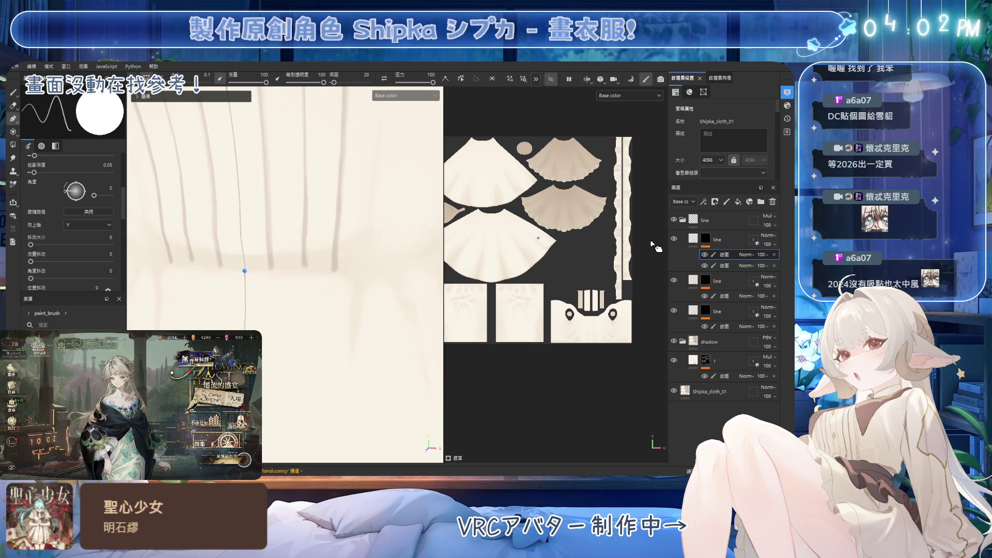
alt+drag(388, 268, 260, 265)
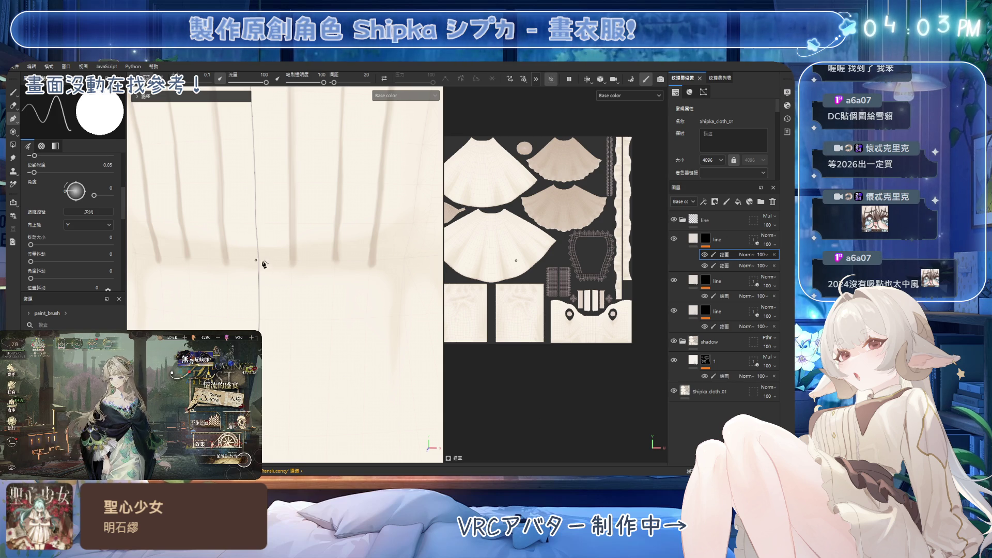
scroll(363, 269, down, 5)
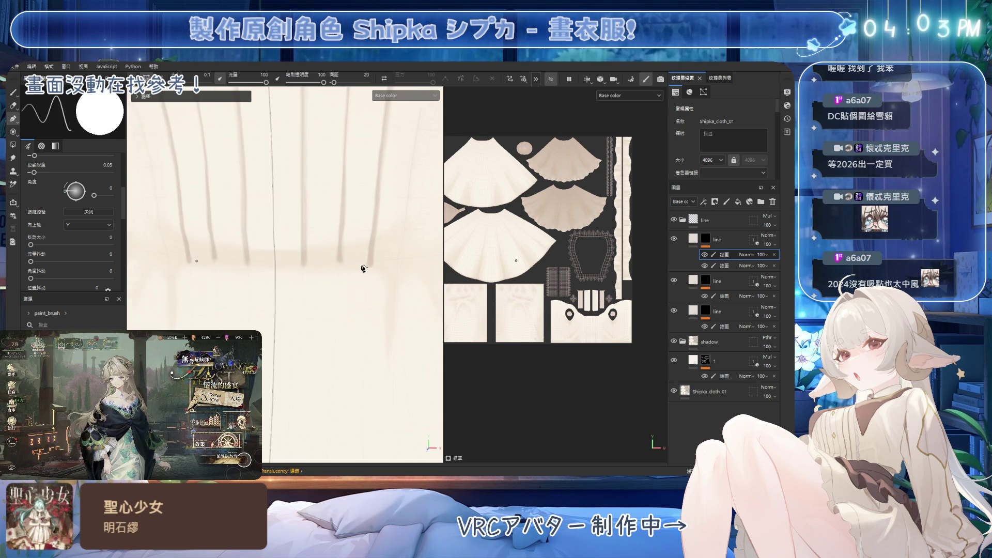
scroll(360, 273, down, 3)
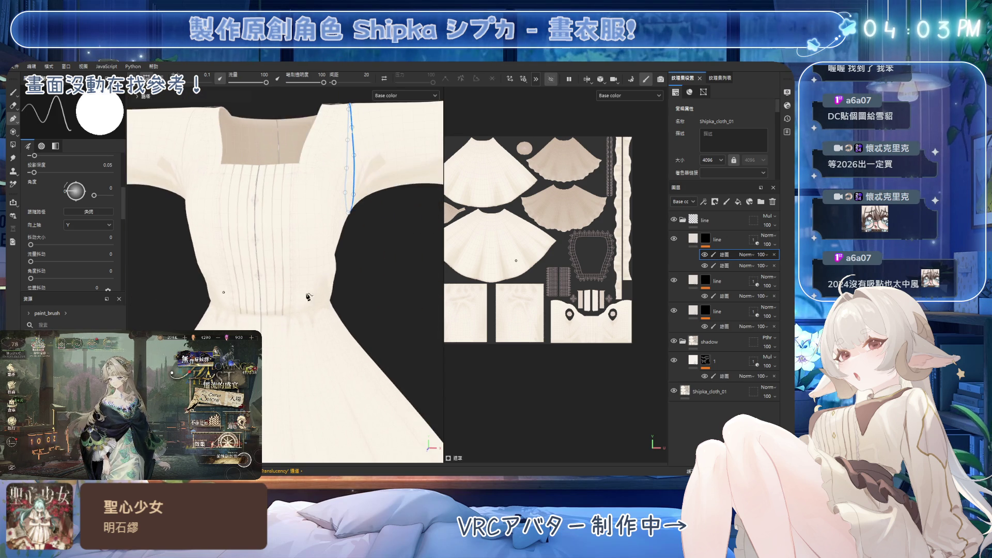
alt+drag(375, 276, 343, 285)
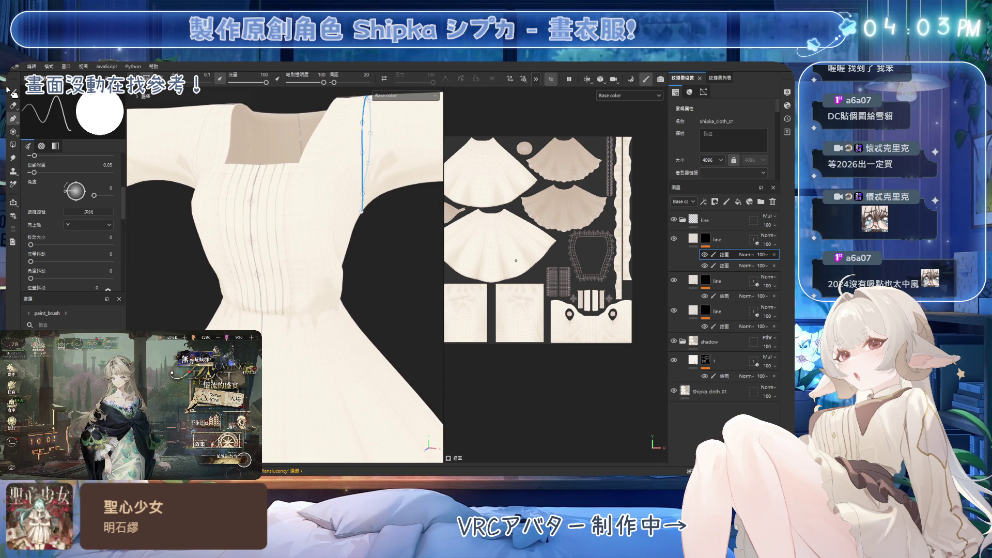
key(Return)
Step: Switch to freehand painting on the line group's paint layer and start shading the waist pleats
scroll(275, 282, up, 5)
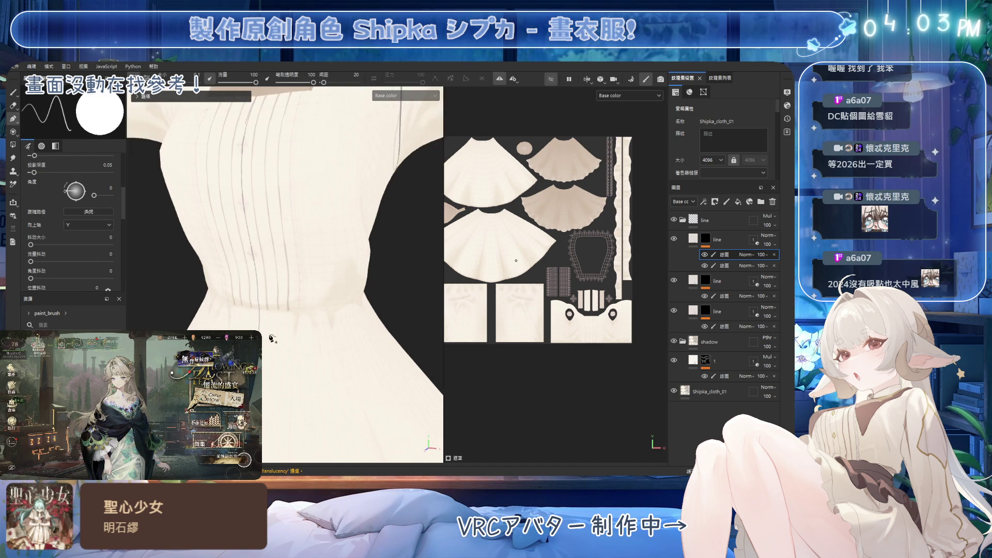
mouse_move(263, 286)
alt+mouse_down()
mouse_move(272, 288)
mouse_move(261, 289)
mouse_move(271, 251)
mouse_move(290, 262)
mouse_move(291, 228)
mouse_move(292, 259)
mouse_move(293, 235)
alt+mouse_up()
mouse_move(293, 236)
alt+right_down()
mouse_move(322, 325)
mouse_move(331, 274)
alt+right_up()
click(13, 92)
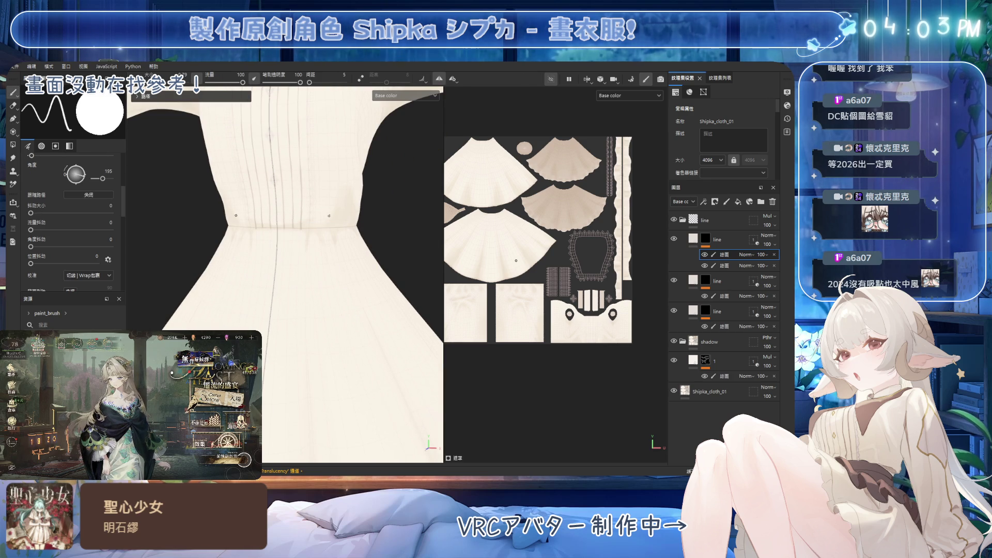
click(721, 296)
alt+right_drag(319, 408, 323, 254)
key(e)
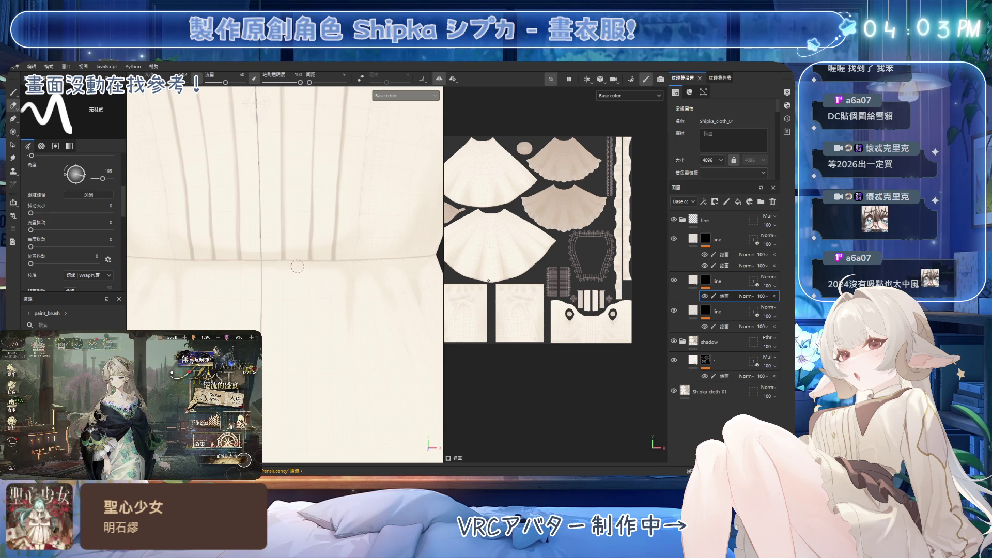
key(1)
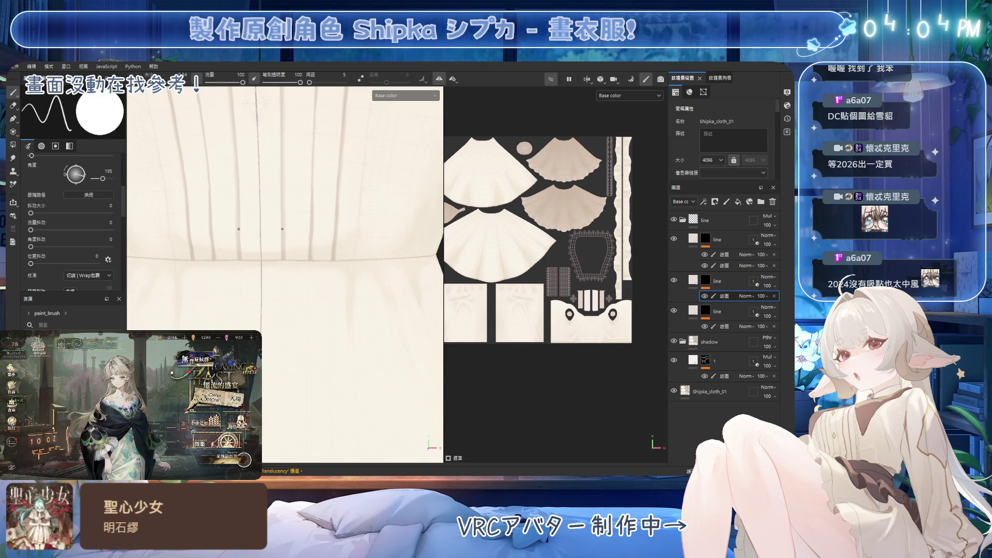
key(2)
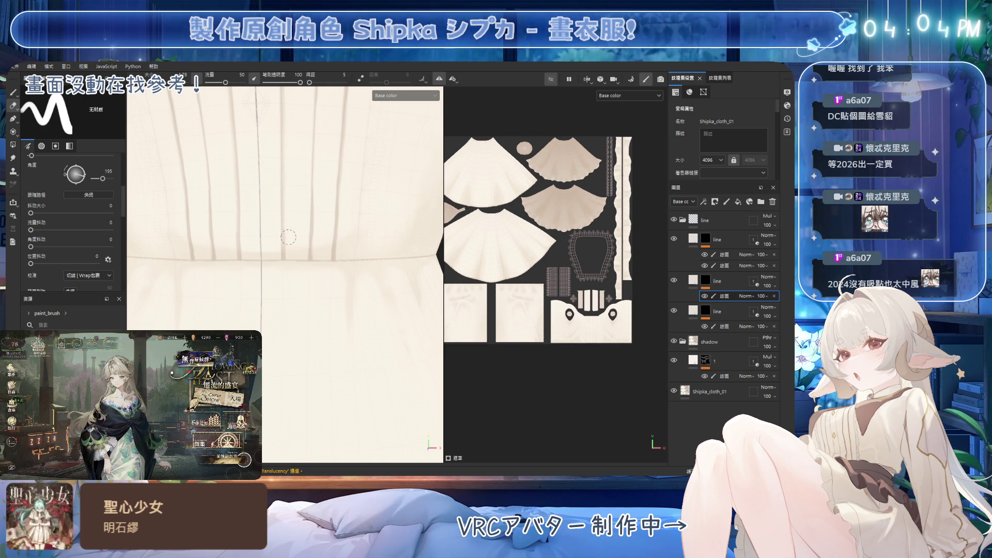
key(1)
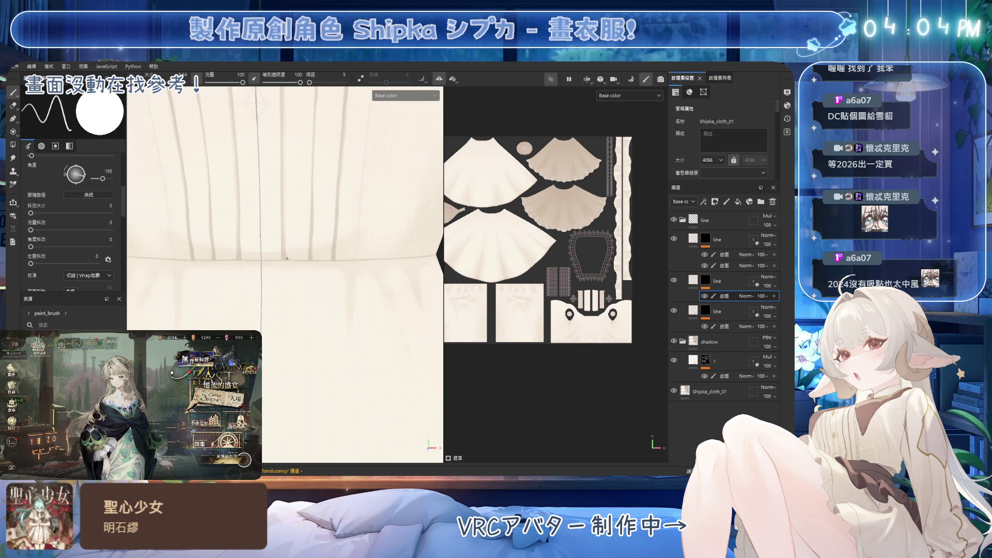
Step: Keep painting and erasing pleat shading around the waist seam from several angles
scroll(210, 241, down, 2)
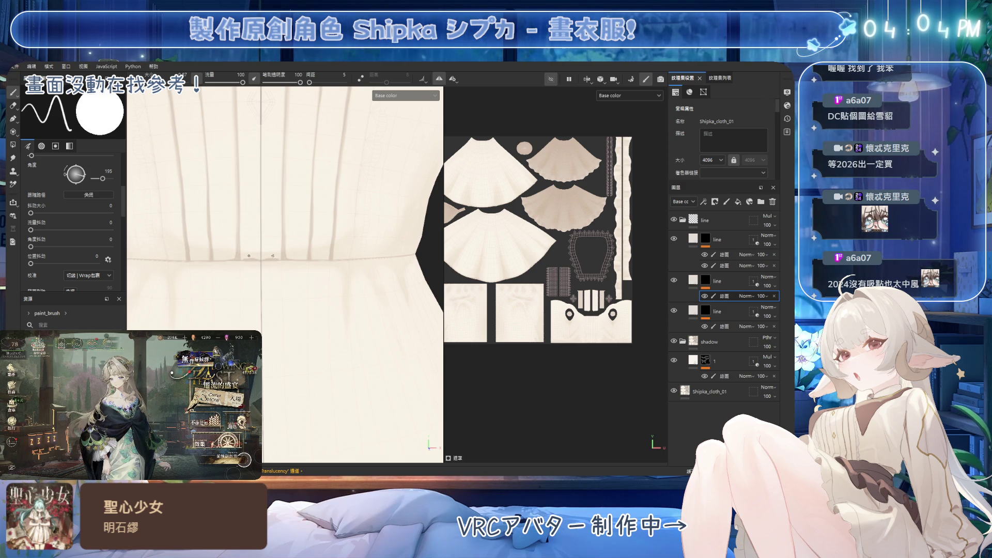
key(e)
key(1)
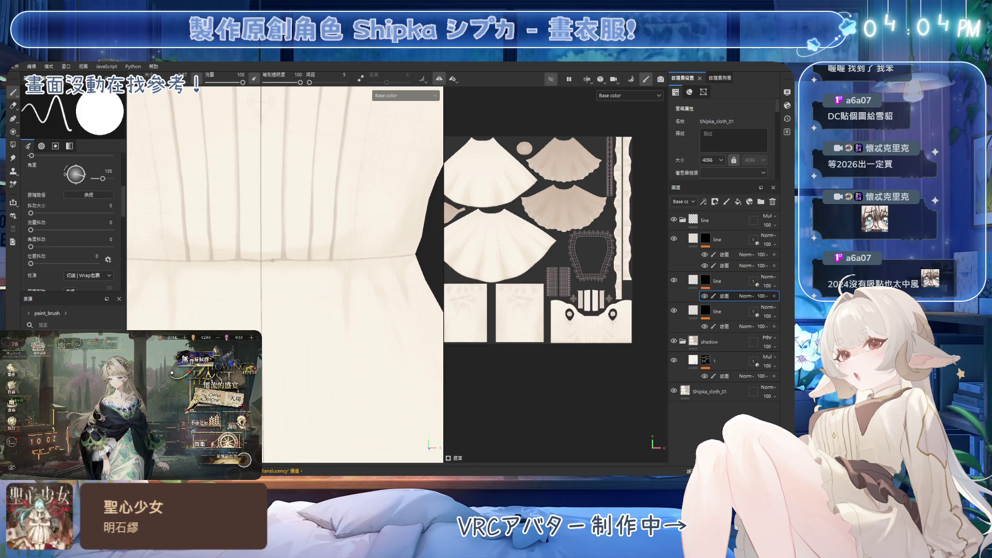
key(e)
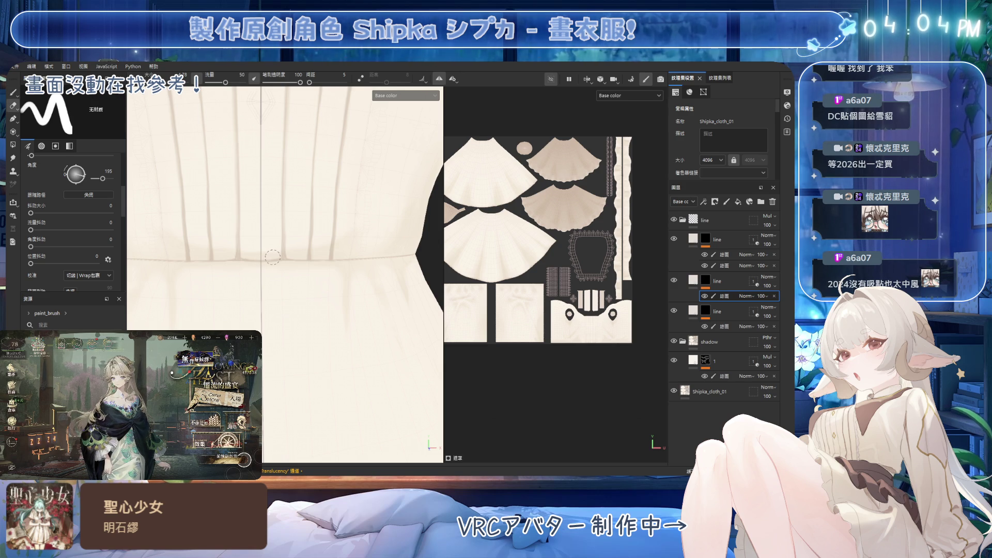
alt+drag(278, 258, 296, 258)
key(1)
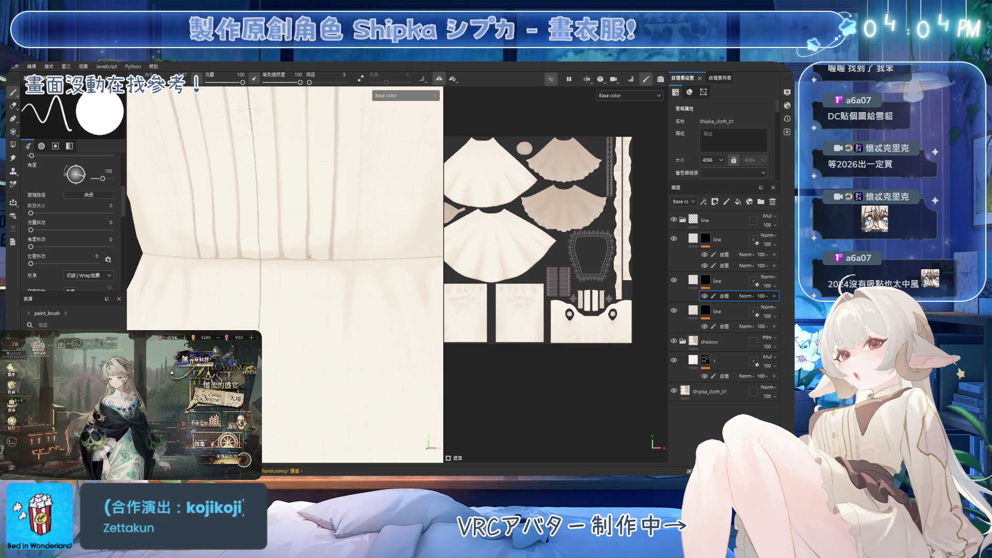
mouse_move(322, 229)
alt+mouse_down()
mouse_move(277, 222)
mouse_move(269, 231)
mouse_move(266, 193)
mouse_move(275, 263)
alt+mouse_up()
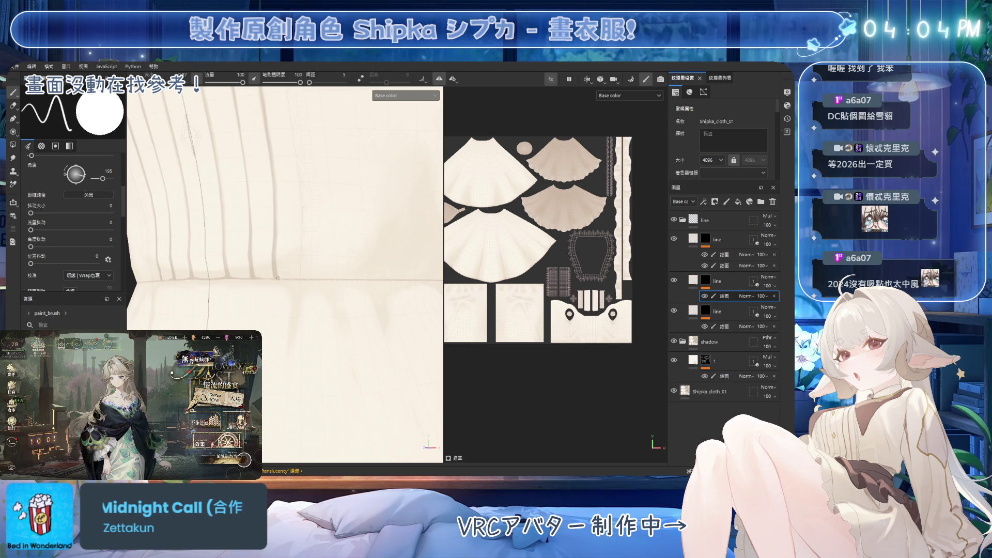
alt+drag(291, 247, 390, 177)
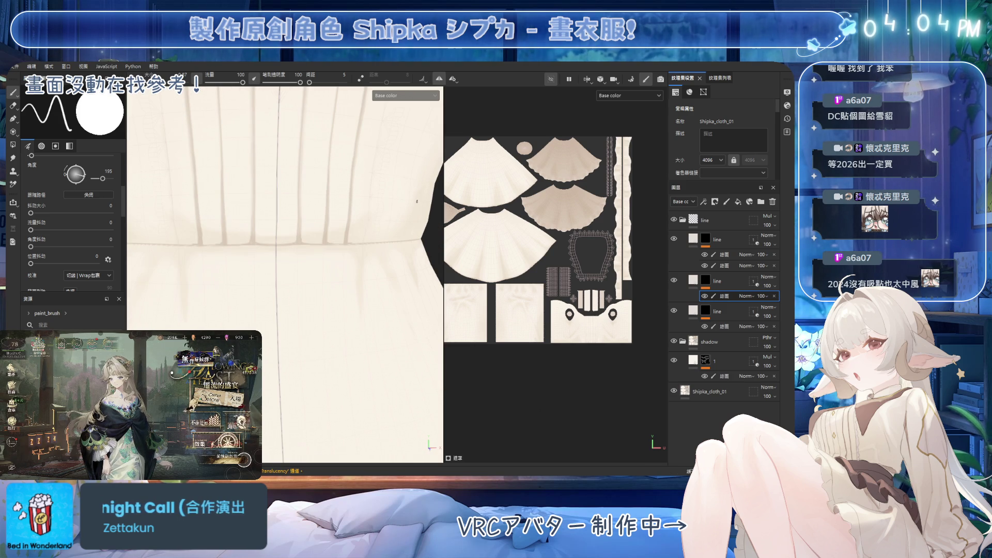
alt+drag(289, 259, 301, 242)
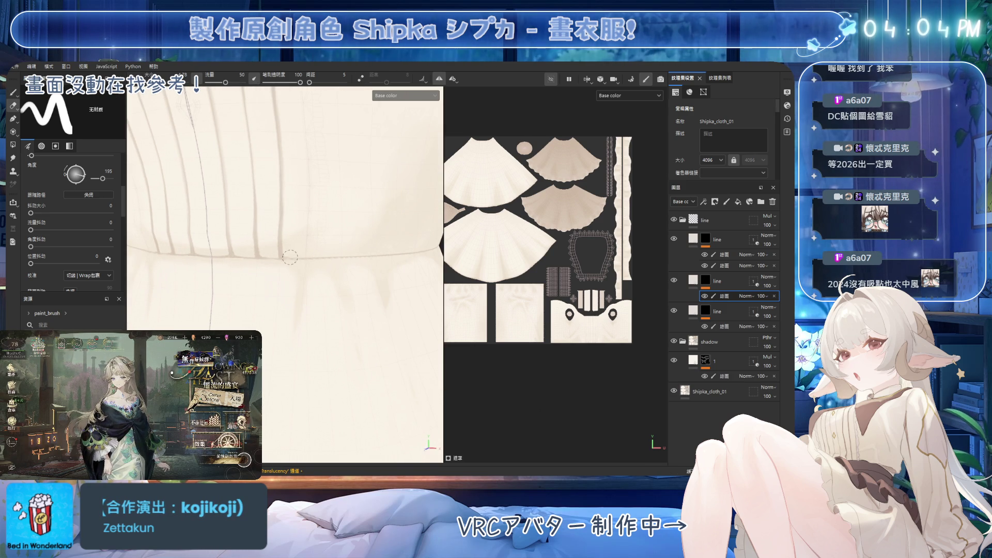
key(1)
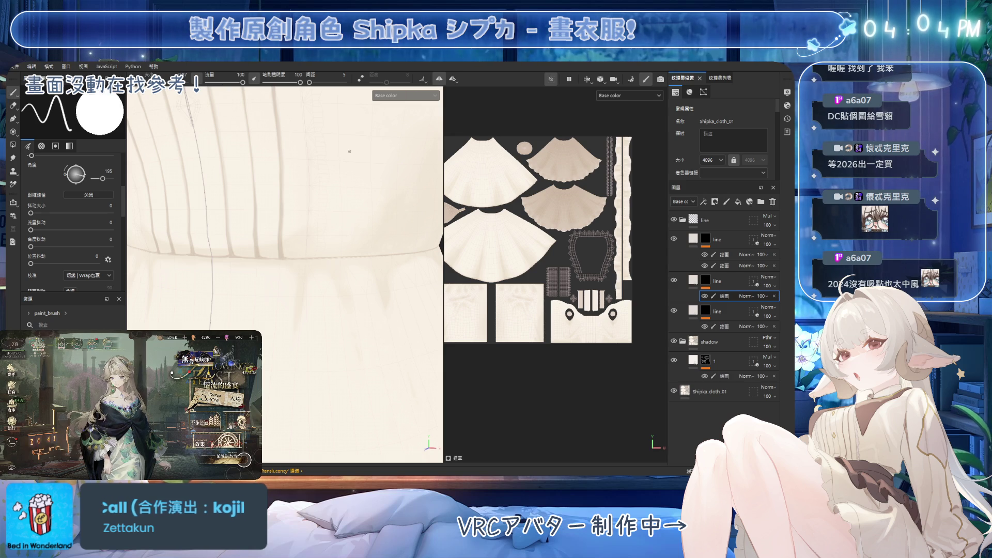
Step: Touch up the pleat lines facing them squarely, then move the view up to the bodice and sleeve
alt+drag(237, 299, 265, 238)
key(2)
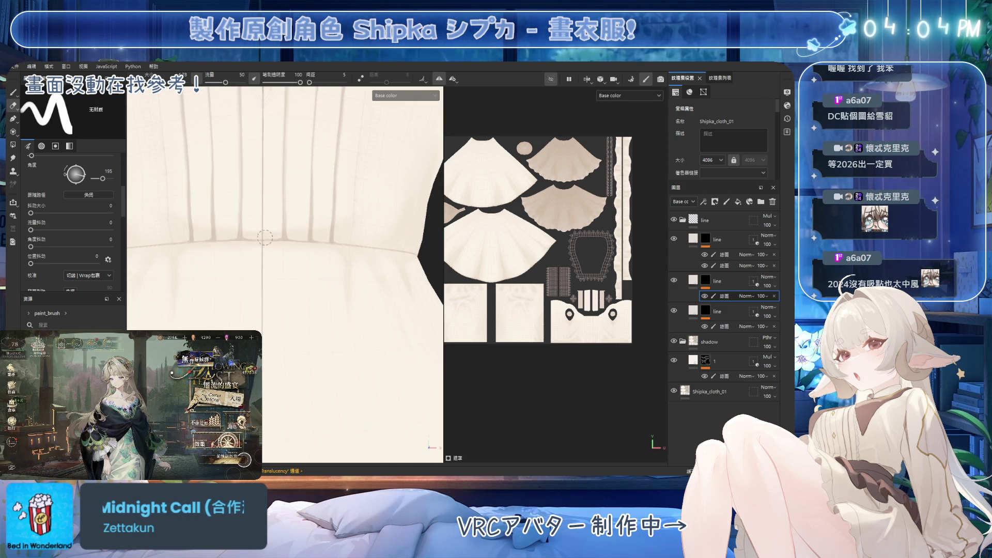
key(1)
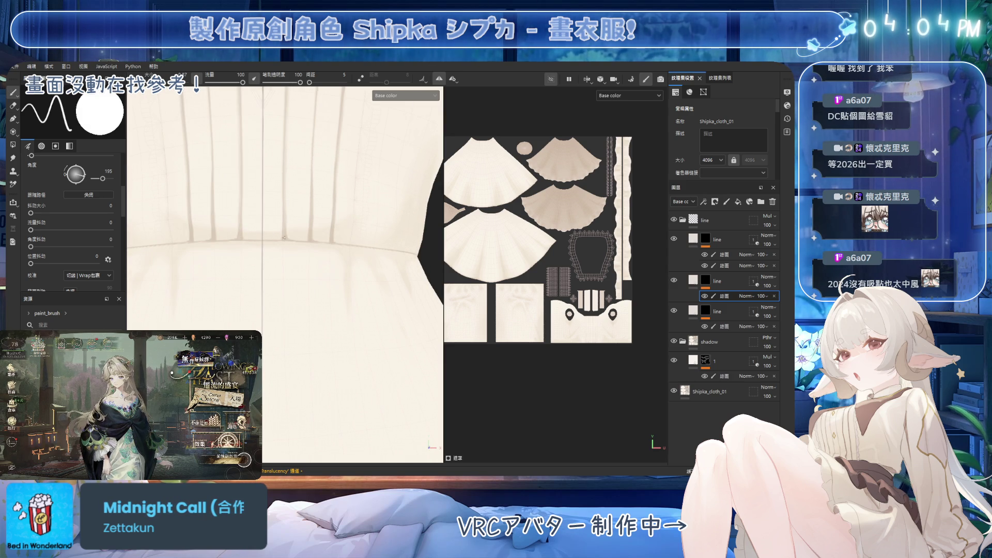
key(2)
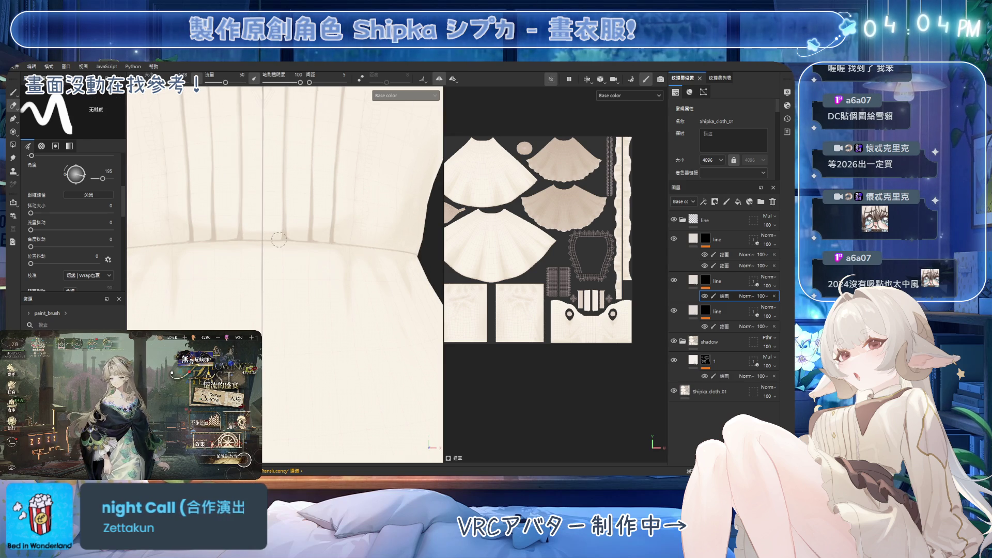
key(1)
scroll(283, 245, down, 4)
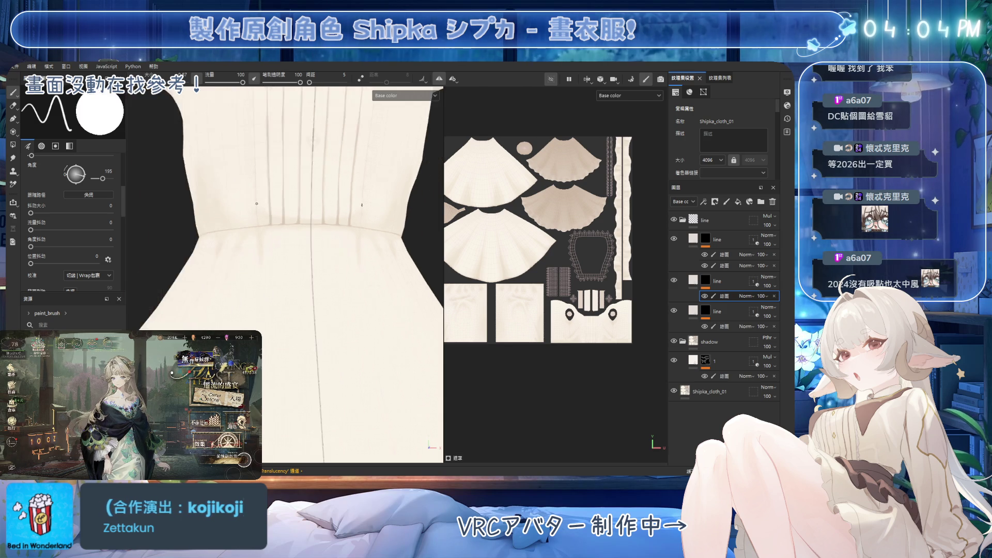
alt+middle_drag(284, 233, 284, 362)
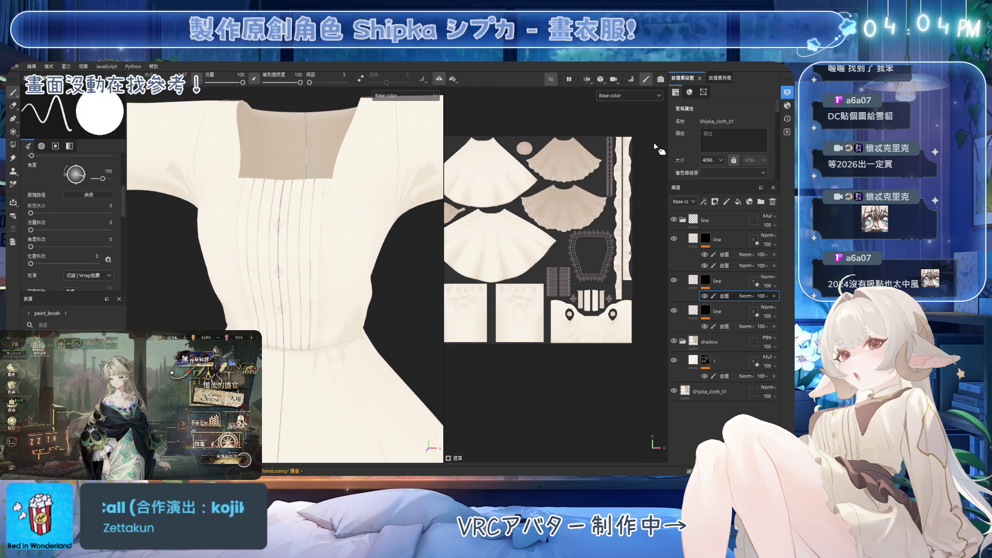
mouse_move(330, 243)
alt+mouse_down()
mouse_move(364, 250)
mouse_move(326, 268)
mouse_move(345, 219)
mouse_move(333, 237)
alt+mouse_up()
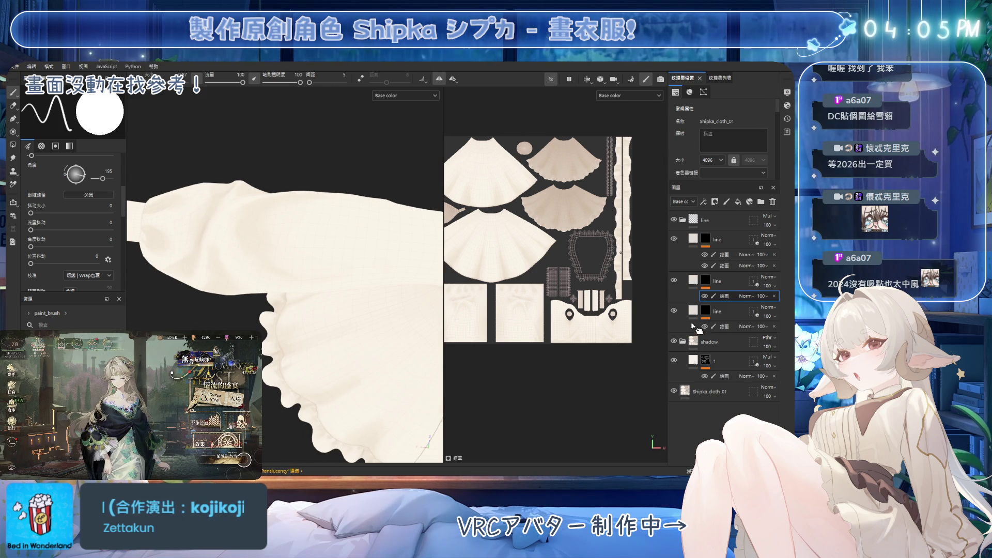
Step: Select layer 1's paint layer, enlarge the brush, and paint and erase shading on the sleeve
click(725, 377)
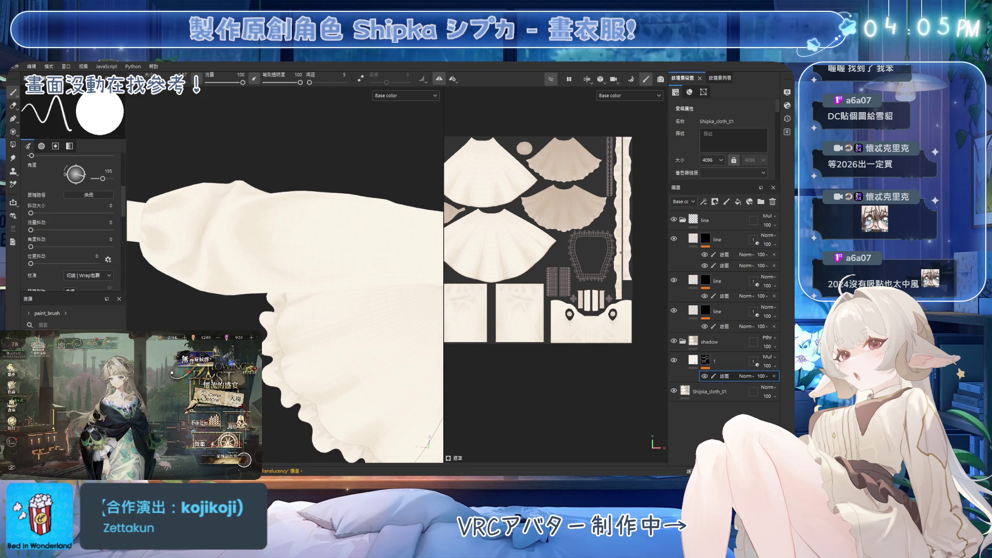
alt+drag(285, 248, 279, 244)
key(bracketright)
key(bracketright)
key(bracketright)
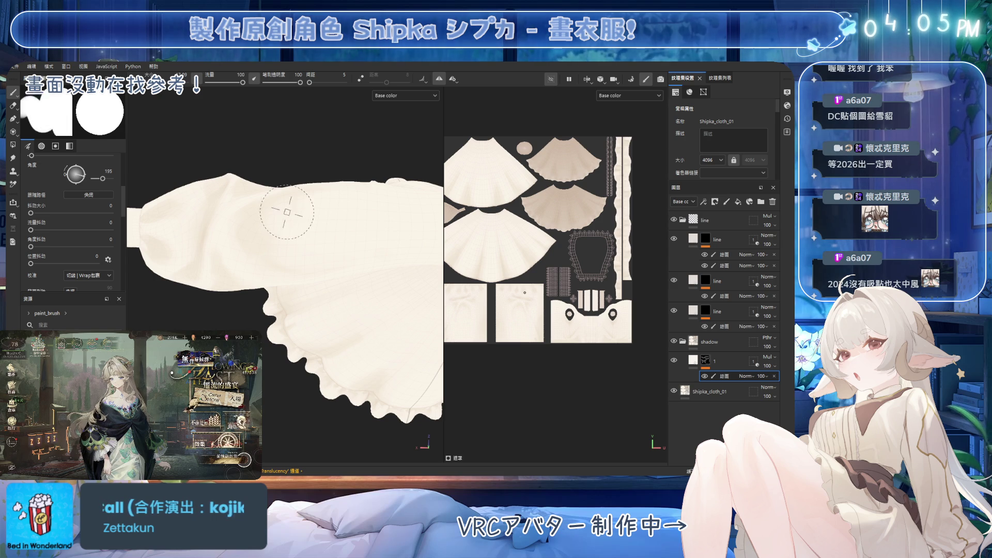
key(e)
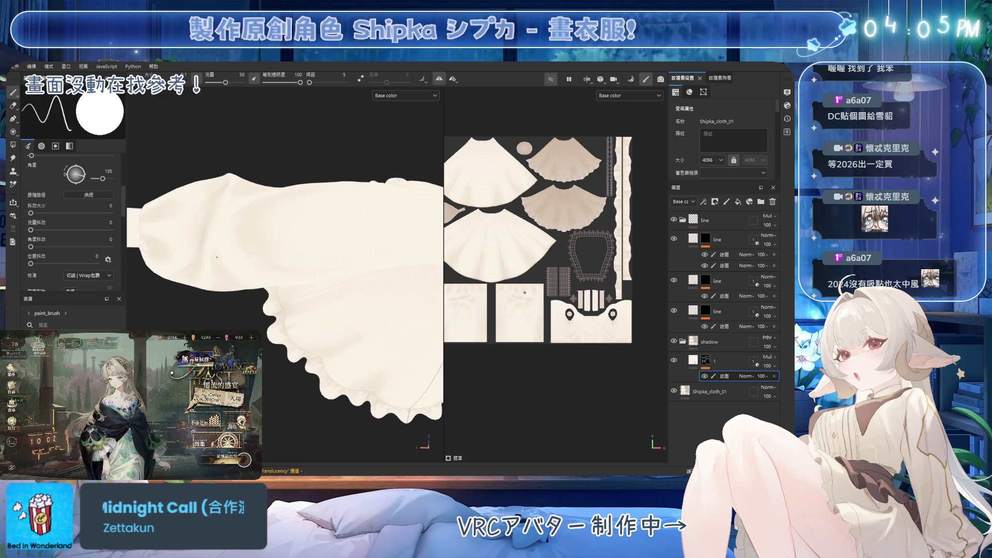
mouse_move(321, 213)
alt+mouse_down()
mouse_move(315, 279)
mouse_move(320, 206)
mouse_move(310, 182)
mouse_move(335, 170)
mouse_move(315, 196)
alt+mouse_up()
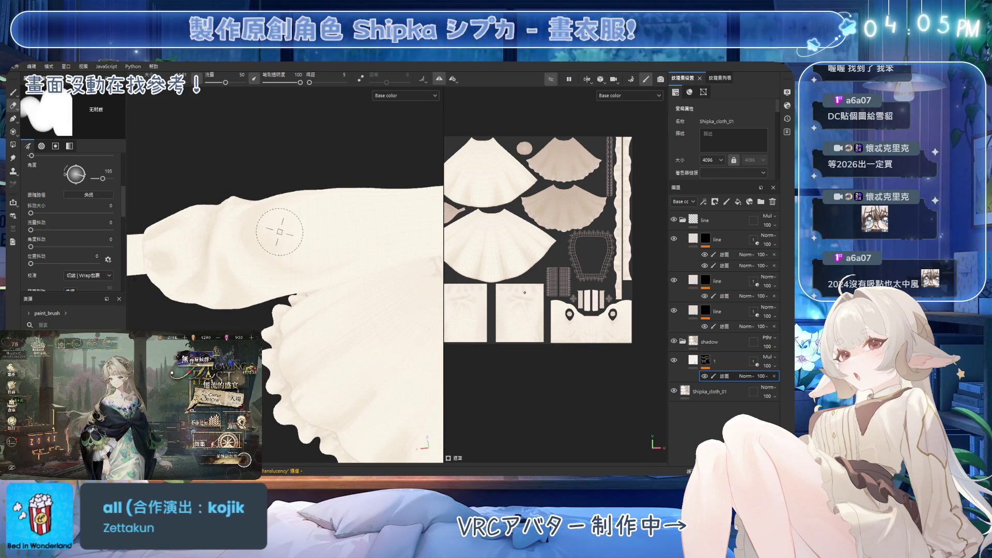
key(1)
mouse_move(288, 226)
alt+mouse_down()
mouse_move(314, 233)
mouse_move(315, 221)
alt+mouse_up()
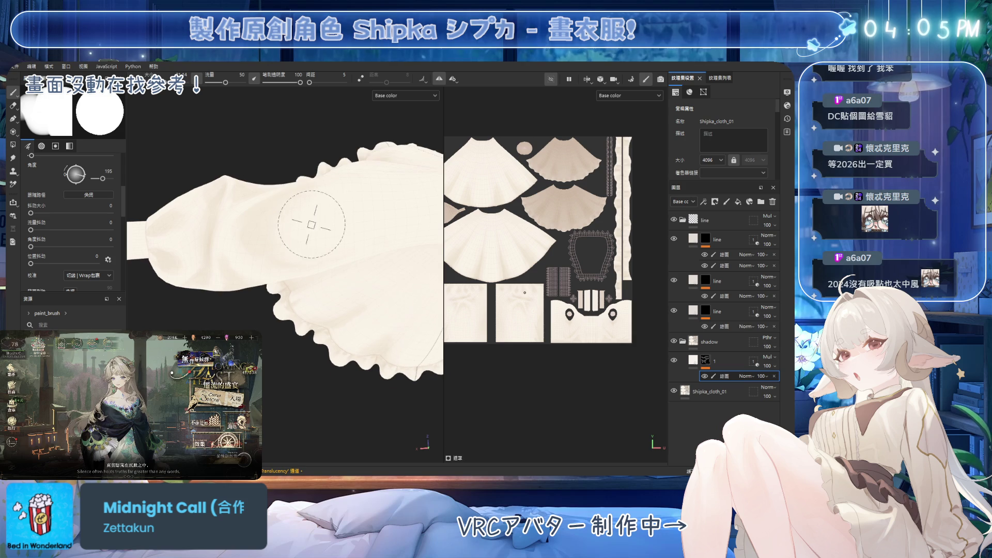
Step: Lay the sleeve horizontal and show the greyscale channel instead of base colour
mouse_move(345, 184)
alt+mouse_down()
mouse_move(327, 227)
mouse_move(343, 221)
mouse_move(325, 164)
alt+mouse_up()
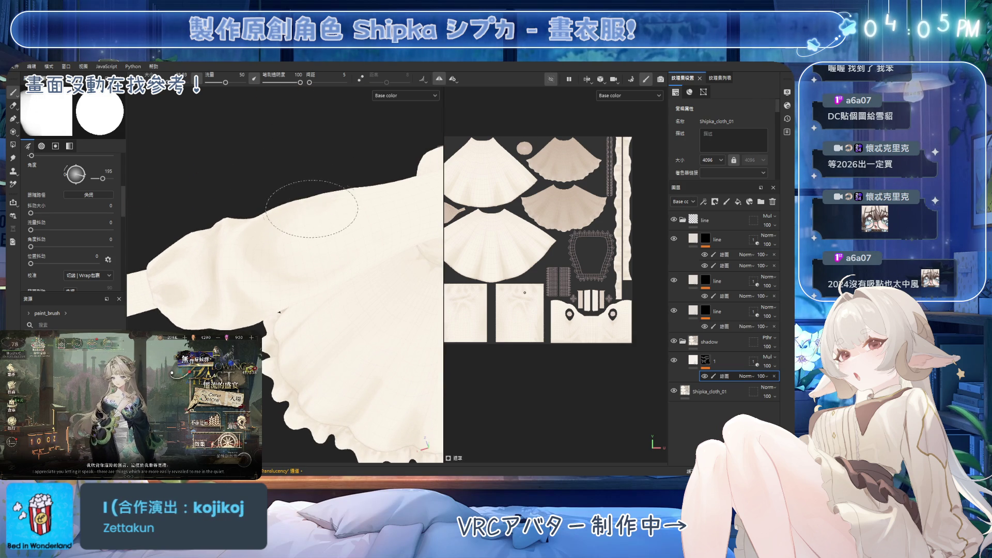
mouse_move(312, 247)
alt+mouse_down()
mouse_move(299, 177)
mouse_move(270, 272)
mouse_move(302, 280)
alt+mouse_up()
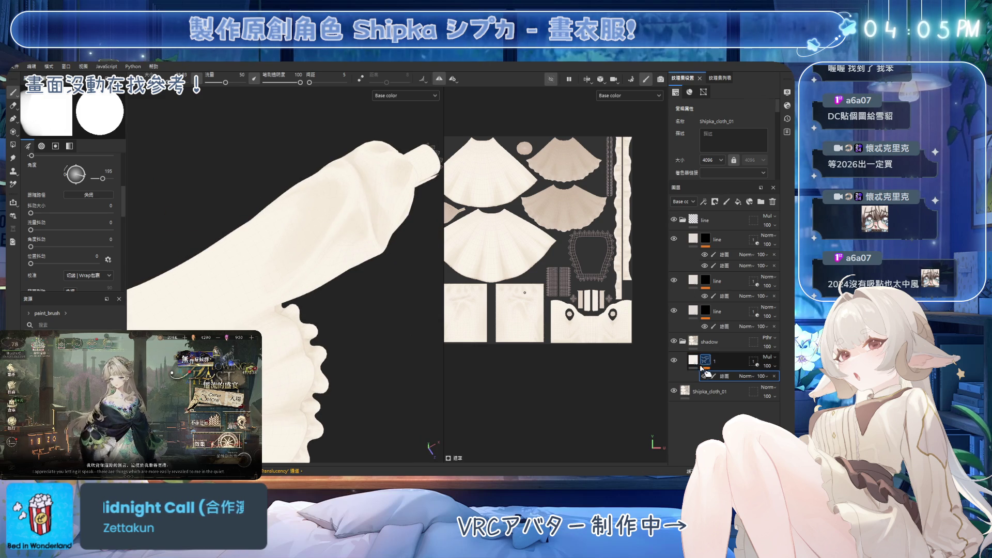
key(c)
mouse_move(349, 250)
alt+mouse_down()
mouse_move(332, 310)
mouse_move(351, 316)
mouse_move(332, 283)
mouse_move(320, 299)
mouse_move(355, 365)
mouse_move(382, 322)
mouse_move(294, 292)
alt+mouse_up()
Step: Raise the eraser flow to 62, enlarge it, select layer 1's mask and go back to base colour
key(e)
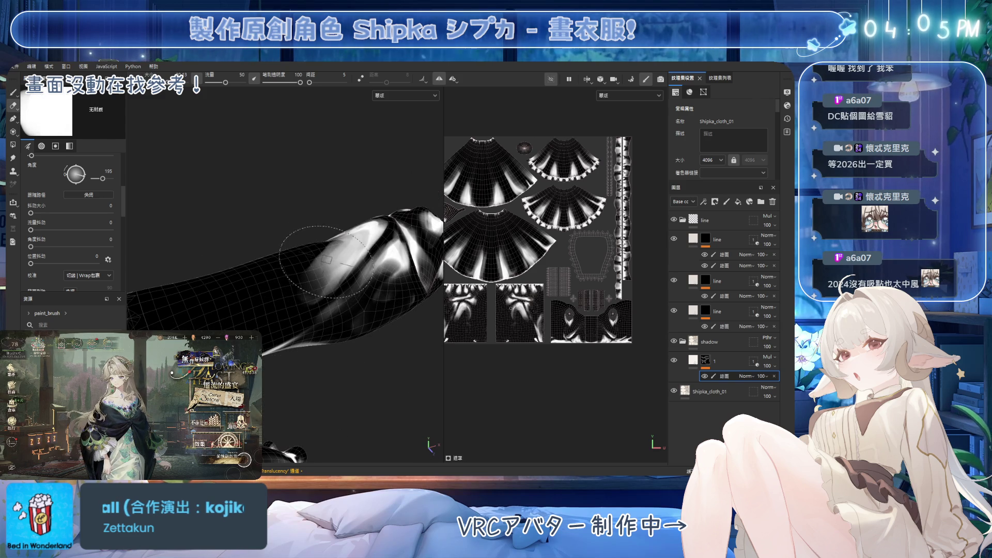
mouse_move(313, 400)
ctrl+mouse_down()
mouse_move(369, 401)
mouse_move(413, 353)
ctrl+mouse_up()
ctrl+right_drag(308, 302, 290, 303)
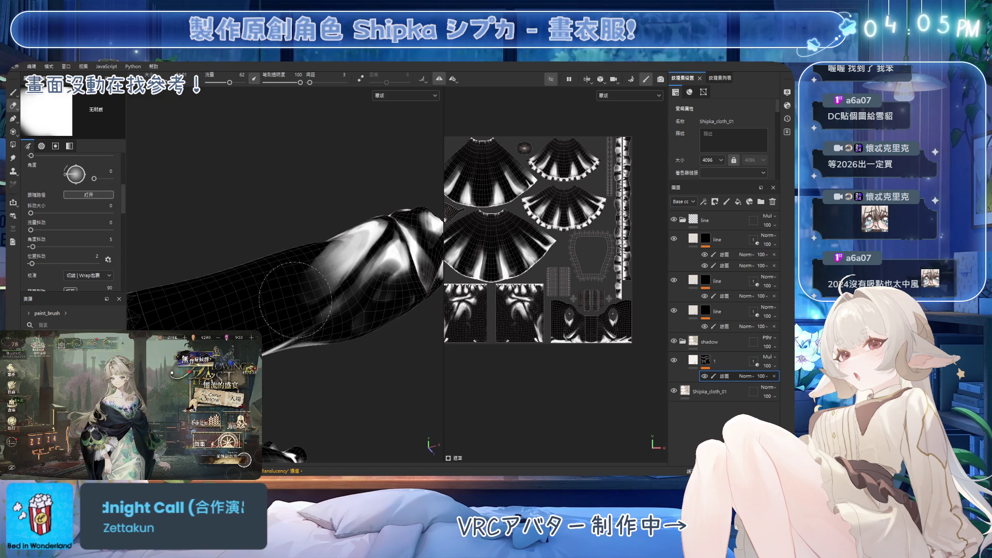
alt+drag(317, 257, 316, 234)
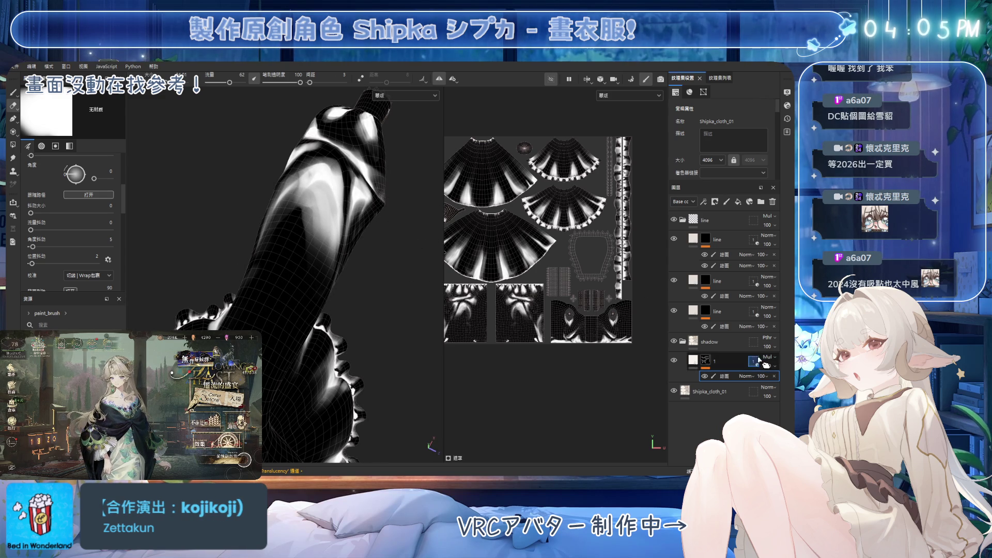
click(692, 360)
click(693, 360)
mouse_move(310, 232)
alt+mouse_down()
mouse_move(310, 196)
mouse_move(334, 204)
alt+mouse_up()
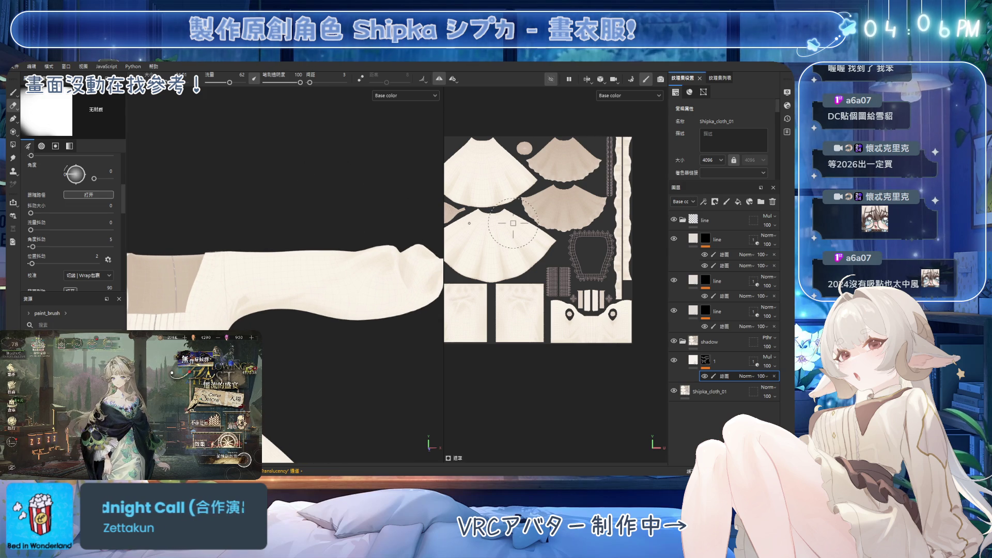
Step: Switch back to the paint brush, shrink it to about half size, and angle the sleeve for shading
mouse_move(351, 171)
alt+mouse_down()
mouse_move(366, 177)
mouse_move(343, 192)
mouse_move(345, 207)
mouse_move(332, 172)
mouse_move(362, 226)
mouse_move(356, 283)
alt+mouse_up()
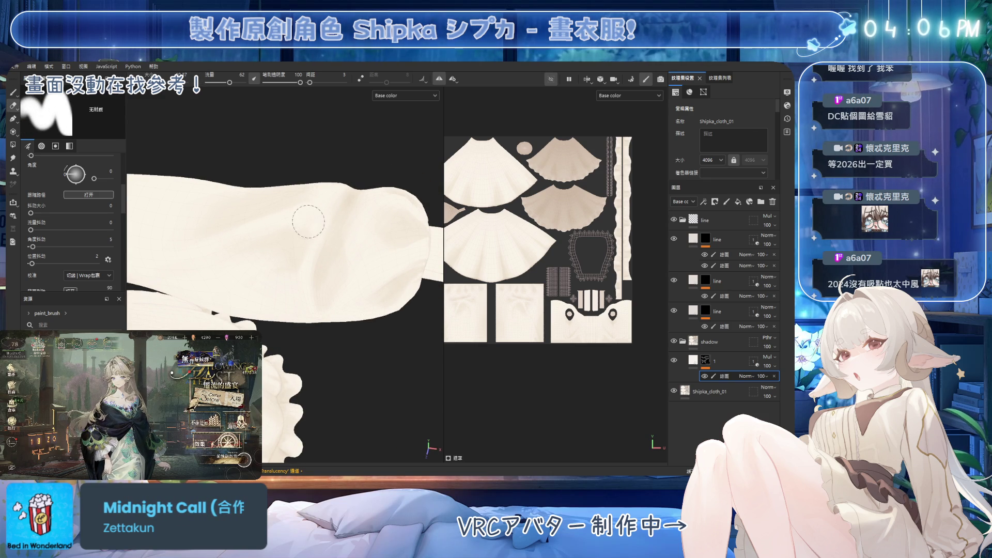
mouse_move(300, 284)
alt+mouse_down()
mouse_move(343, 222)
mouse_move(348, 235)
alt+mouse_up()
key(1)
ctrl+right_drag(351, 200, 320, 195)
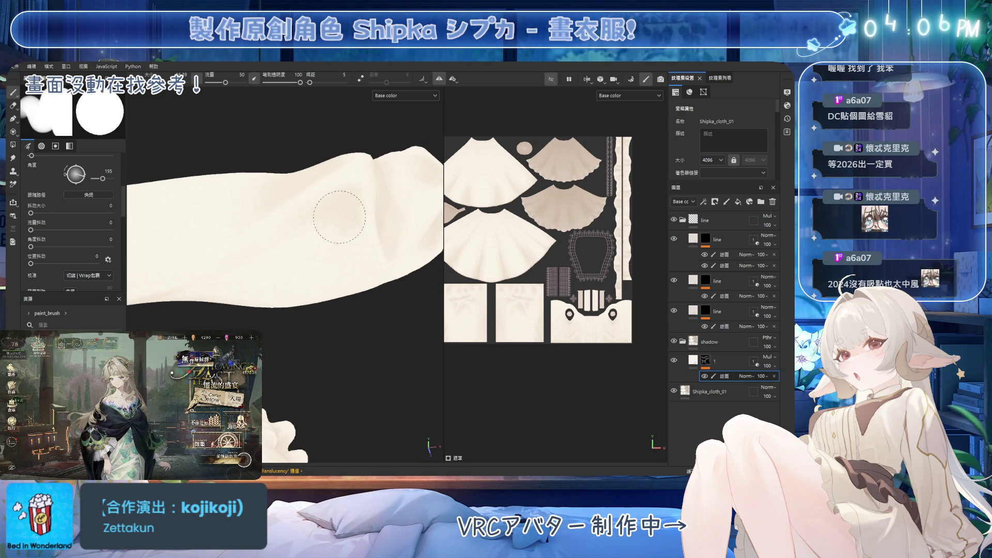
mouse_move(327, 226)
alt+mouse_down()
mouse_move(365, 275)
mouse_move(384, 266)
alt+mouse_up()
alt+drag(288, 222, 297, 217)
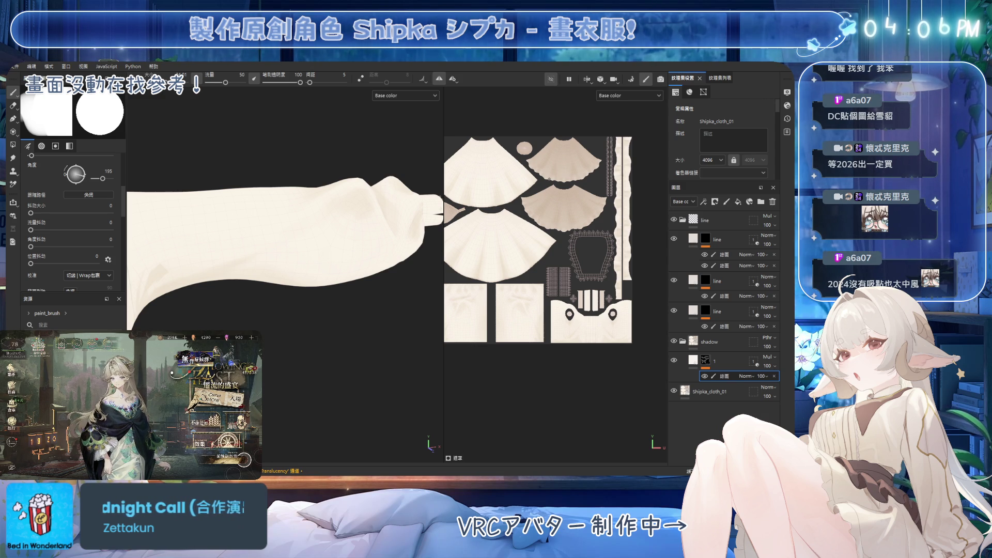
scroll(566, 235, down, 4)
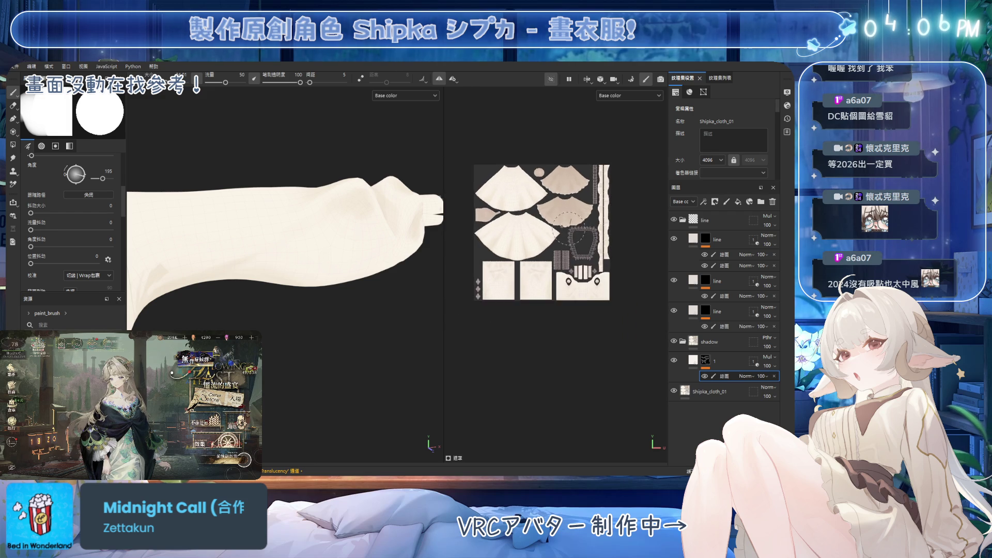
scroll(572, 234, up, 4)
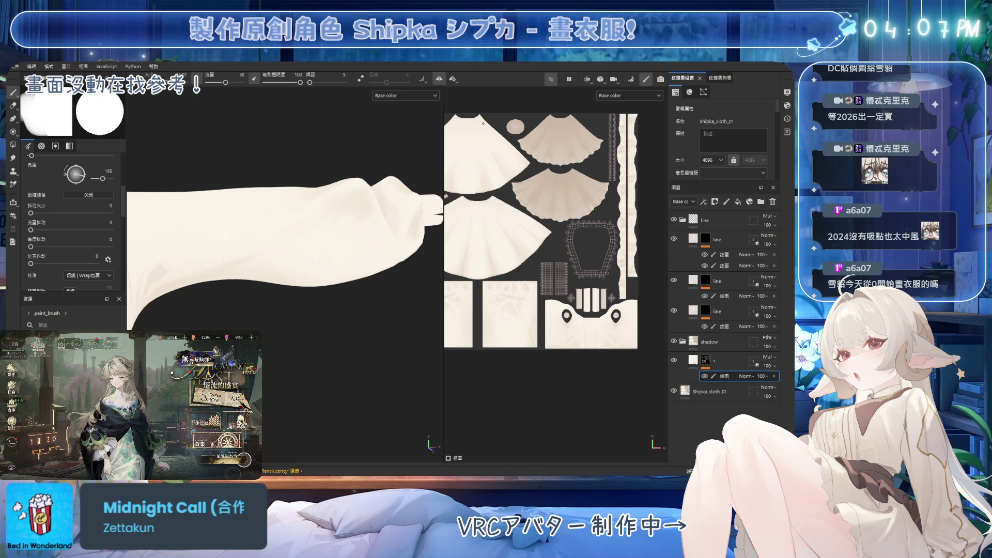
mouse_move(243, 221)
alt+mouse_down()
mouse_move(310, 217)
mouse_move(332, 227)
alt+mouse_up()
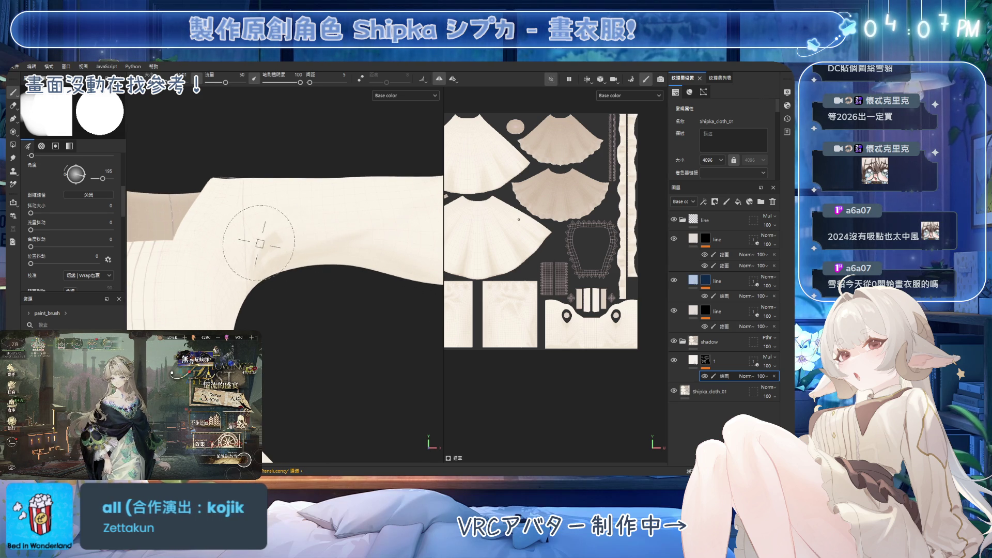
Step: Alternate painting and erasing shading on the upper sleeve while orbiting around it
key(e)
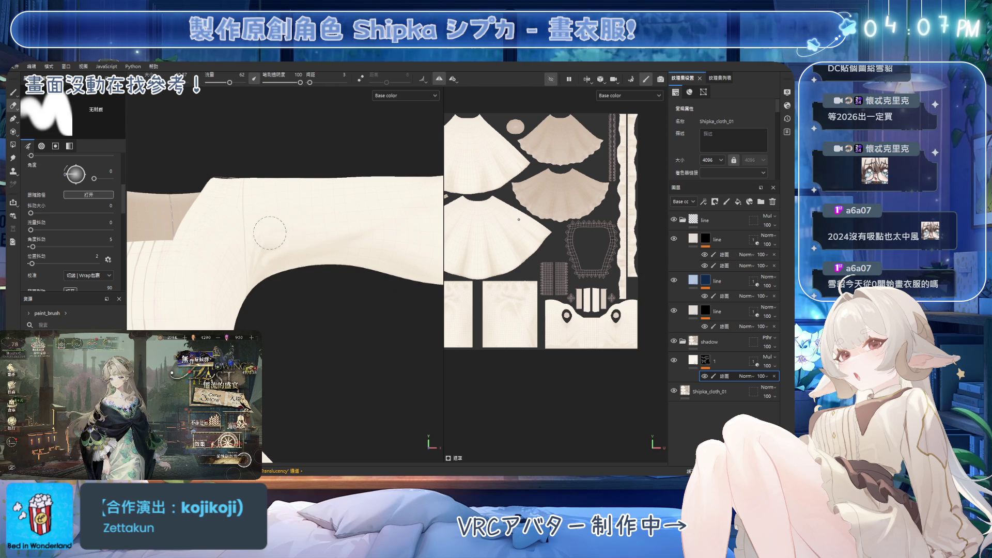
key(b)
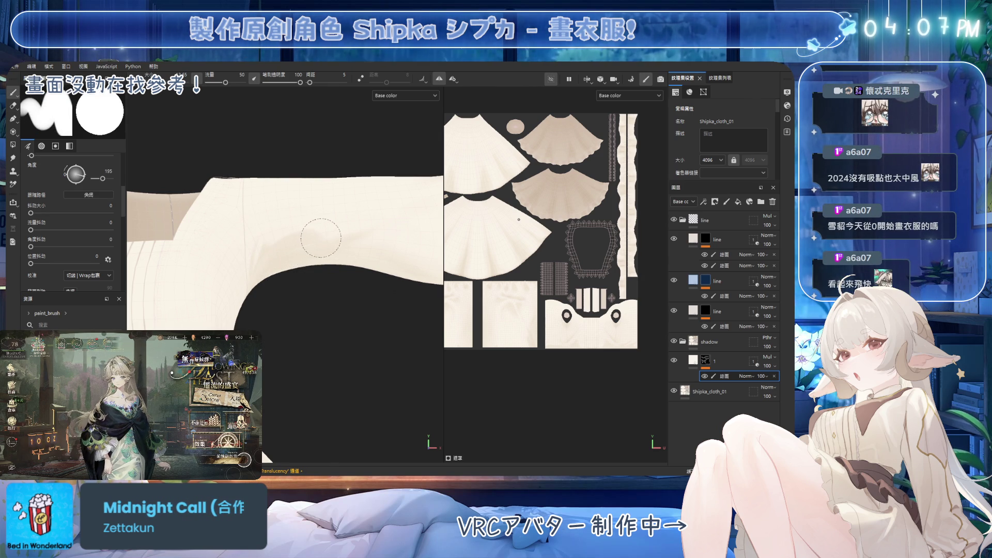
alt+drag(354, 206, 333, 192)
key(e)
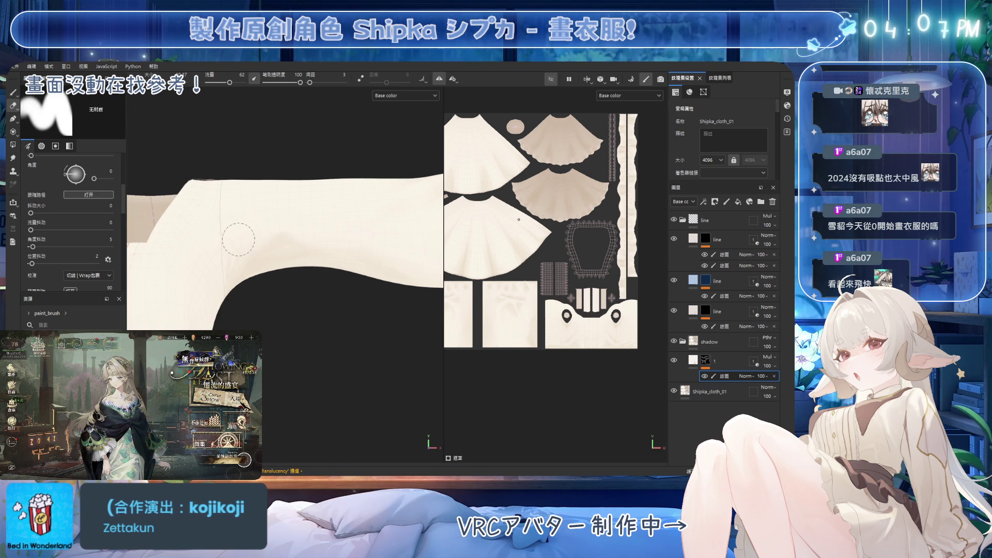
alt+drag(247, 288, 239, 239)
key(b)
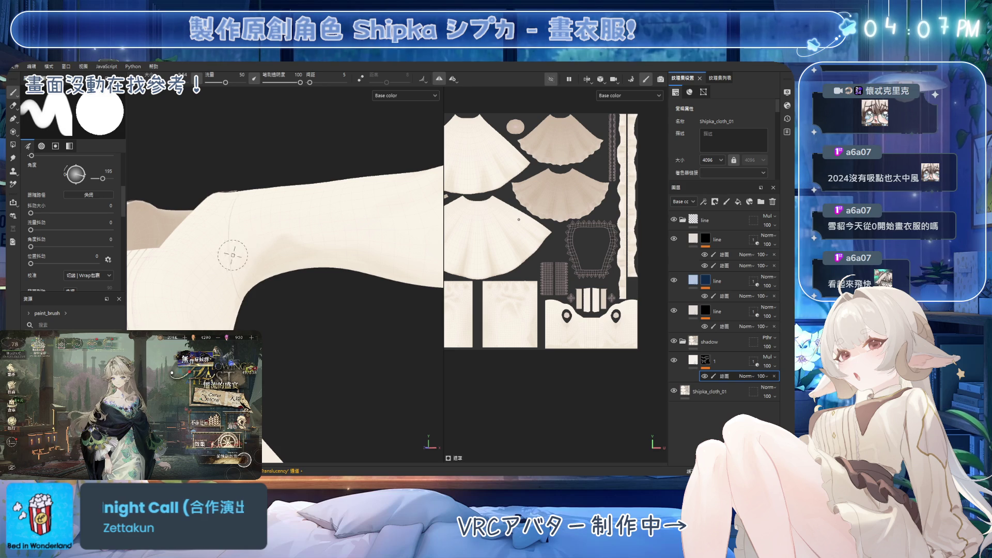
mouse_move(259, 273)
alt+mouse_down()
mouse_move(327, 281)
mouse_move(347, 272)
mouse_move(278, 264)
alt+mouse_up()
mouse_move(238, 293)
alt+mouse_down()
mouse_move(263, 222)
mouse_move(340, 217)
alt+mouse_up()
Step: Check the sleeve and shoulder shading, erase with a larger eraser, and pull back to the full dress
mouse_move(387, 199)
alt+right_down()
mouse_move(321, 305)
mouse_move(339, 288)
mouse_move(321, 288)
mouse_move(307, 304)
alt+right_up()
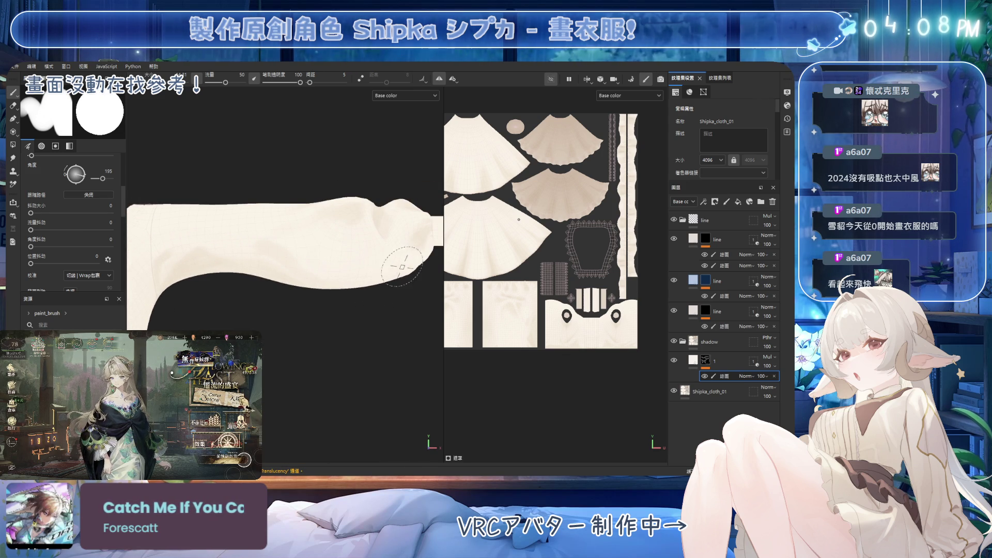
mouse_move(307, 285)
alt+mouse_down()
mouse_move(317, 281)
mouse_move(268, 290)
mouse_move(323, 278)
mouse_move(343, 238)
alt+mouse_up()
mouse_move(343, 288)
alt+mouse_down()
mouse_move(327, 261)
mouse_move(351, 234)
mouse_move(266, 243)
alt+mouse_up()
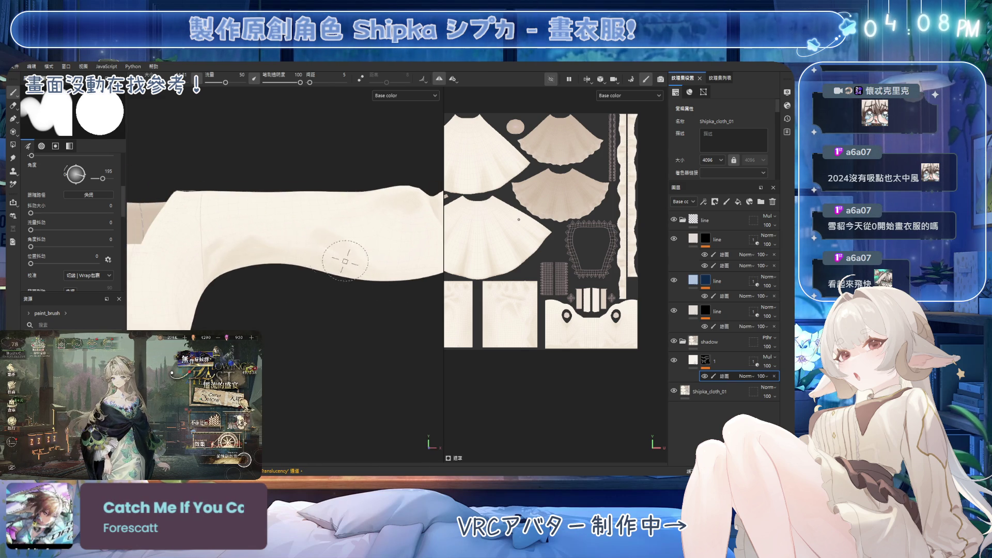
key(e)
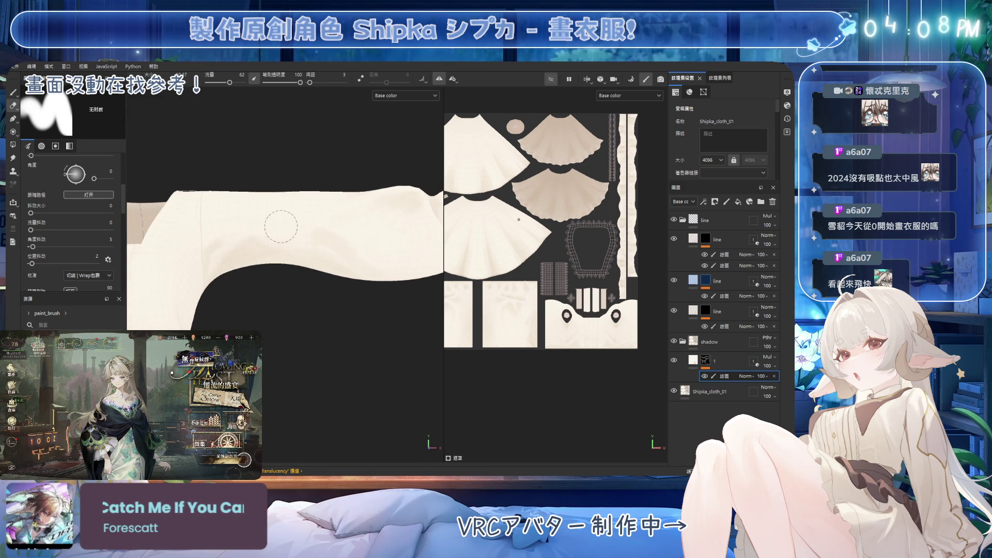
ctrl+right_drag(299, 233, 280, 235)
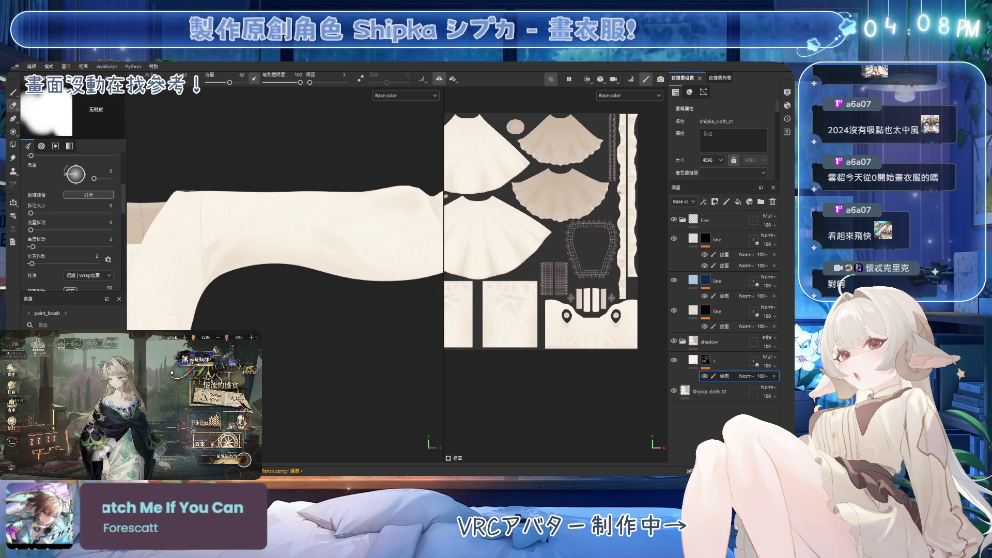
mouse_move(328, 230)
alt+mouse_down()
mouse_move(328, 316)
mouse_move(374, 233)
mouse_move(343, 277)
mouse_move(336, 248)
alt+mouse_up()
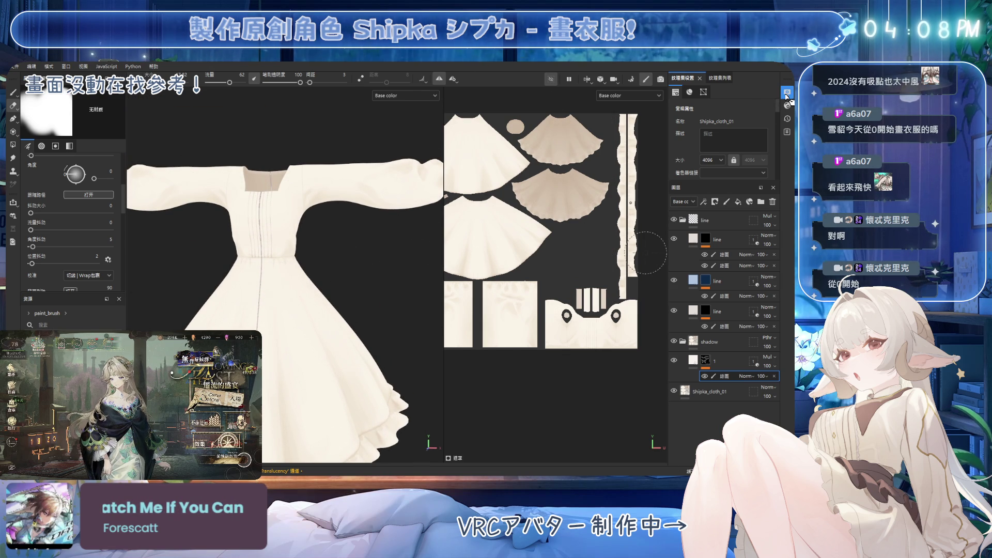
mouse_move(370, 203)
alt+mouse_down()
mouse_move(343, 265)
mouse_move(345, 251)
alt+mouse_up()
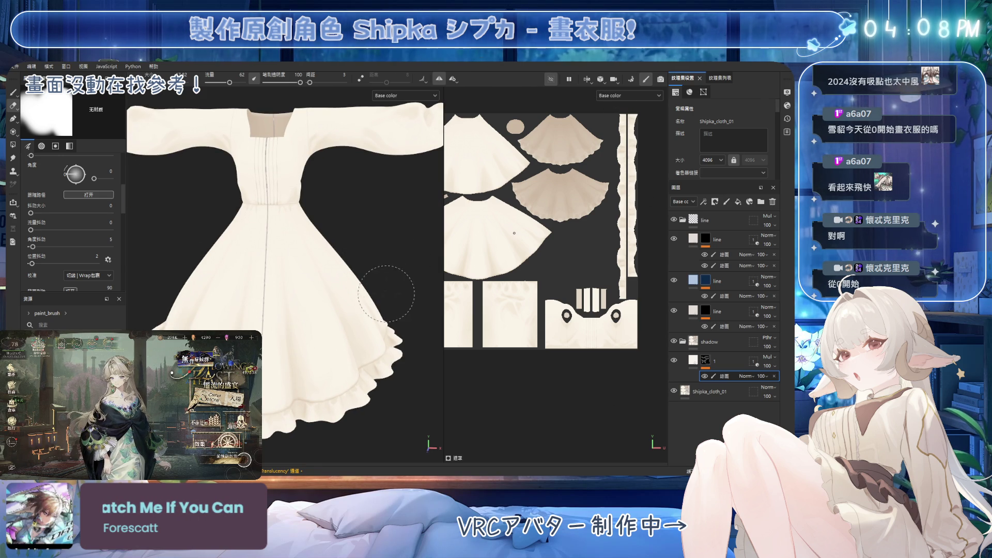
alt+drag(406, 294, 420, 264)
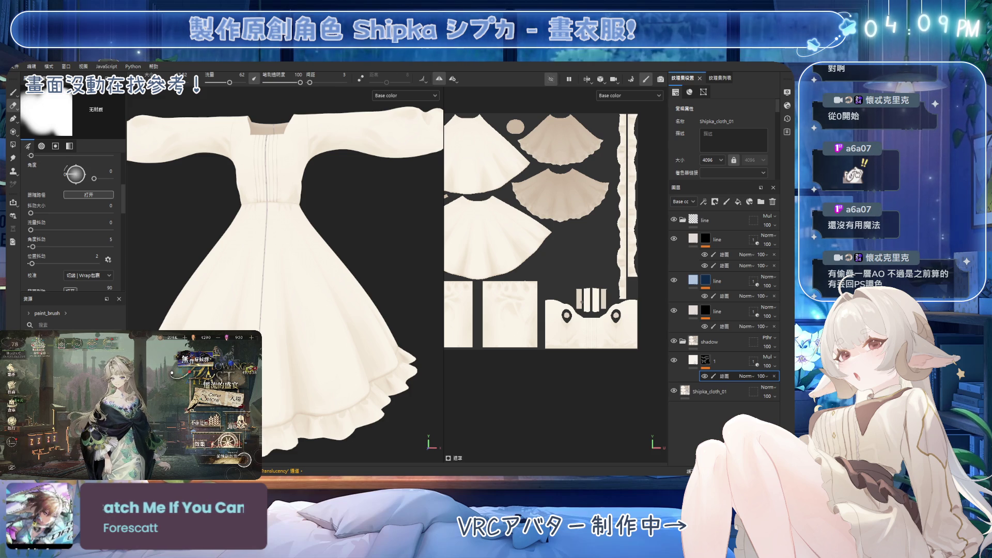
alt+drag(403, 227, 344, 252)
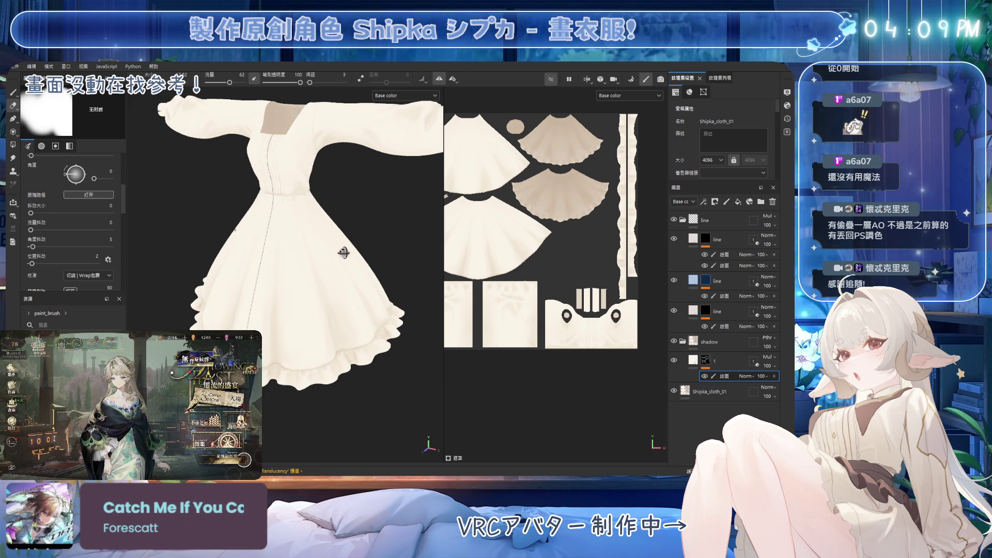
Step: Collapse the line and shadow groups and toggle their visibility to compare pleat lines and shading
click(682, 220)
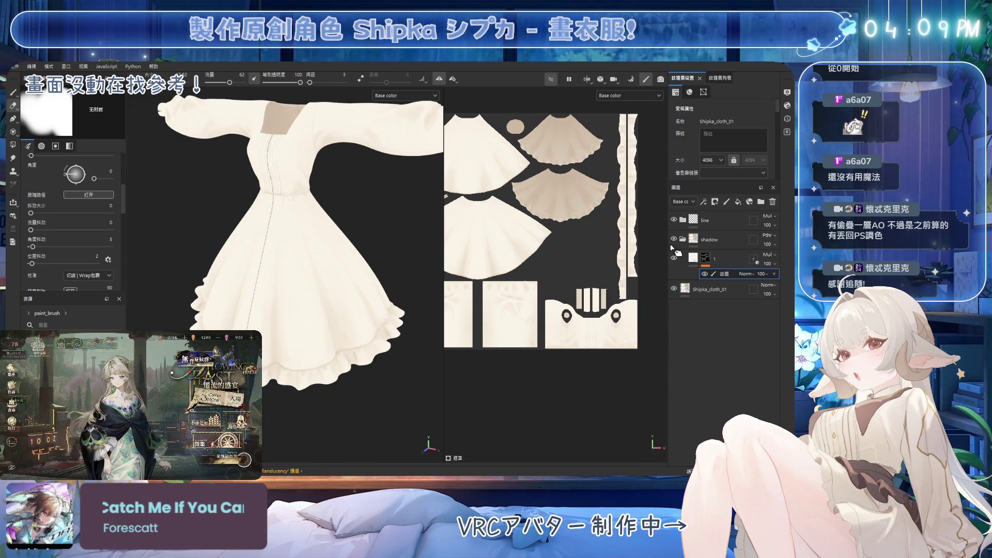
click(673, 219)
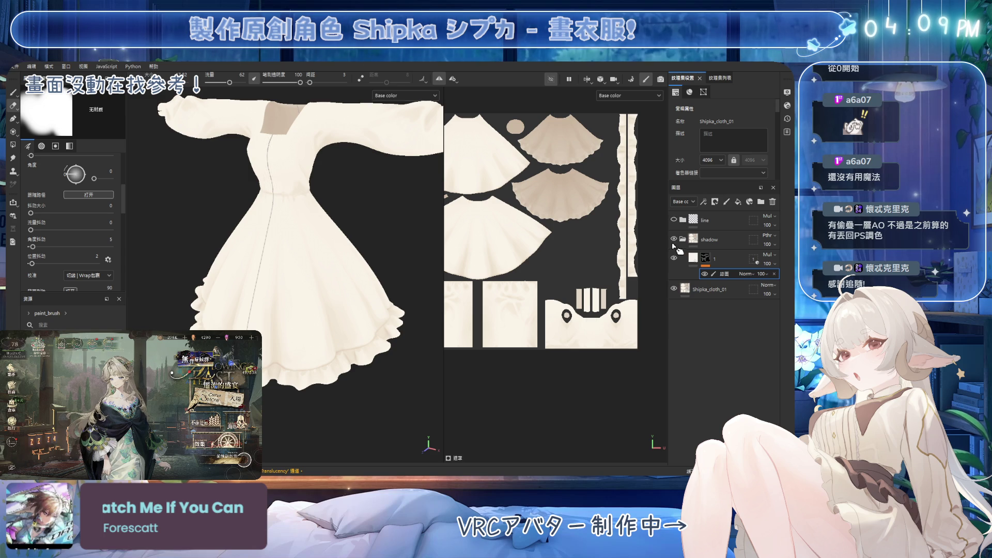
click(673, 239)
click(683, 238)
mouse_move(392, 258)
alt+mouse_down()
mouse_move(379, 263)
mouse_move(409, 237)
mouse_move(395, 227)
mouse_move(379, 239)
mouse_move(393, 235)
alt+mouse_up()
click(674, 238)
click(674, 219)
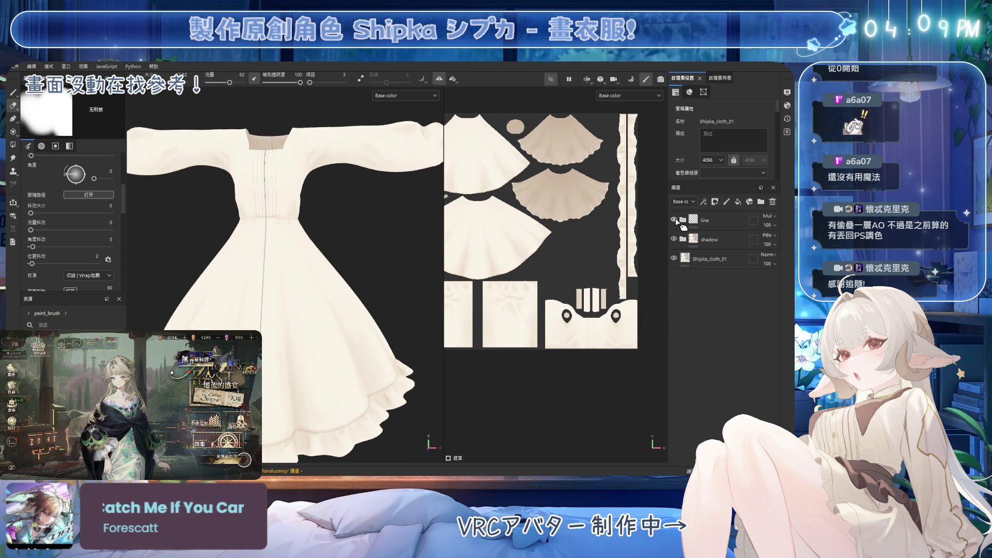
click(673, 219)
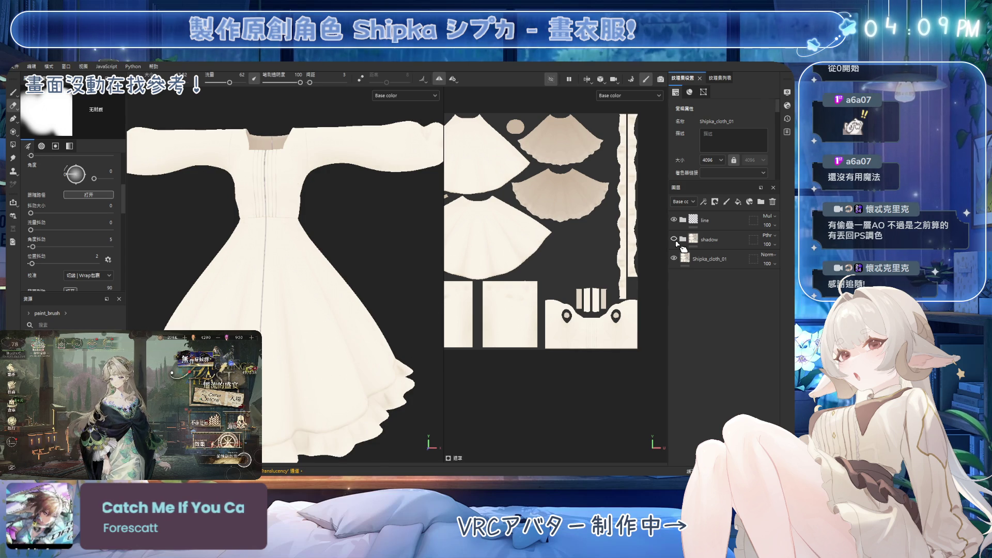
Step: Frame a closer frontal view of the dress, then switch over to Blender
alt+middle_drag(403, 284, 398, 243)
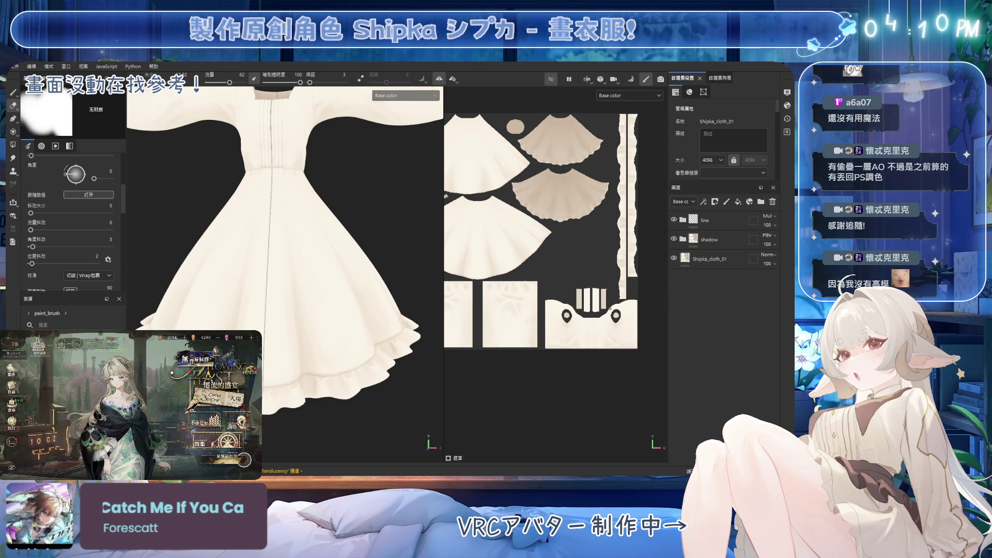
mouse_move(379, 182)
alt+mouse_down()
mouse_move(340, 250)
mouse_move(330, 237)
mouse_move(339, 228)
mouse_move(343, 241)
alt+mouse_up()
scroll(340, 228, down, 3)
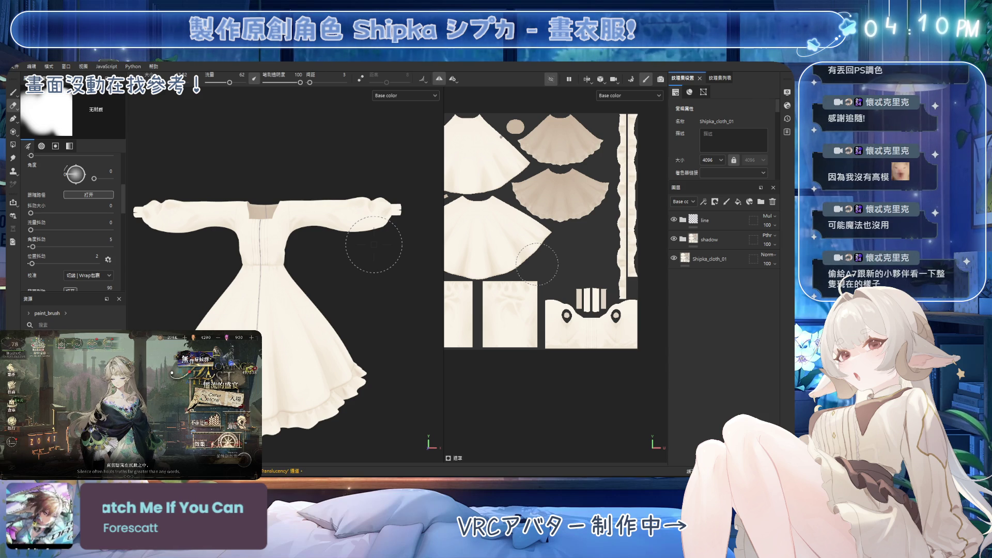
key(alt+Tab)
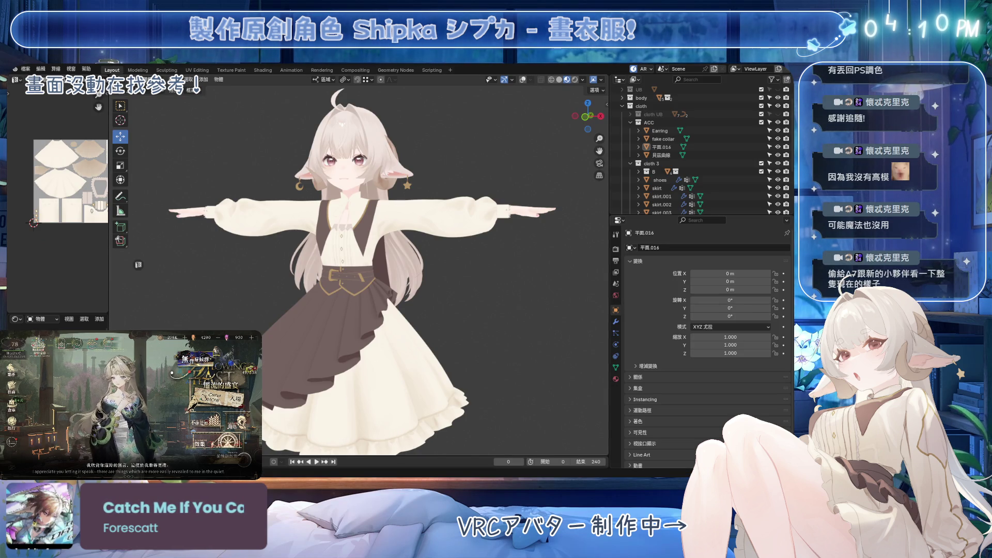
Step: Orbit and zoom from the avatar's right side and back round to the front to inspect the dress
scroll(453, 210, up, 2)
mouse_move(453, 210)
middle_down()
mouse_move(485, 255)
mouse_move(454, 224)
mouse_move(465, 276)
mouse_move(485, 279)
mouse_move(421, 284)
mouse_move(455, 289)
mouse_move(435, 286)
middle_up()
scroll(454, 222, down, 2)
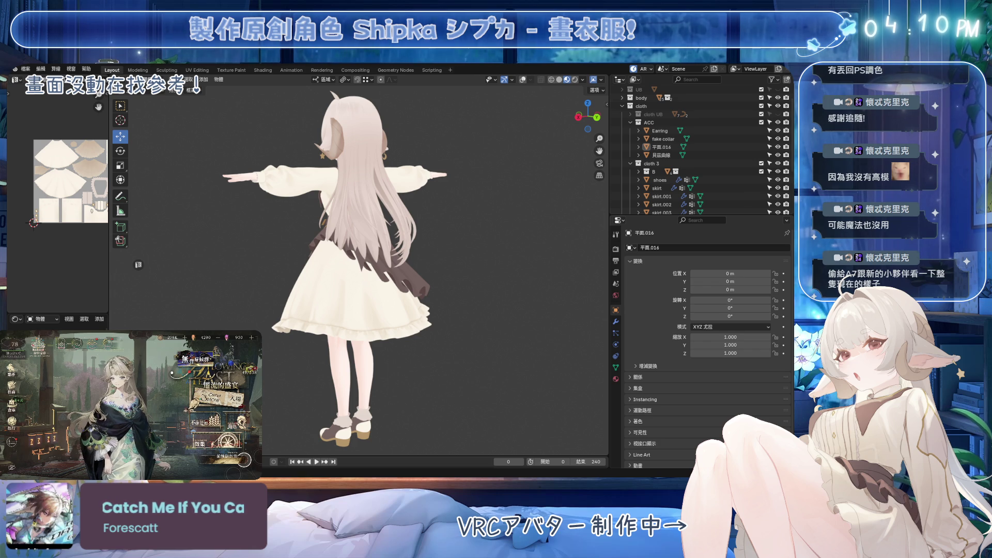
scroll(501, 337, up, 5)
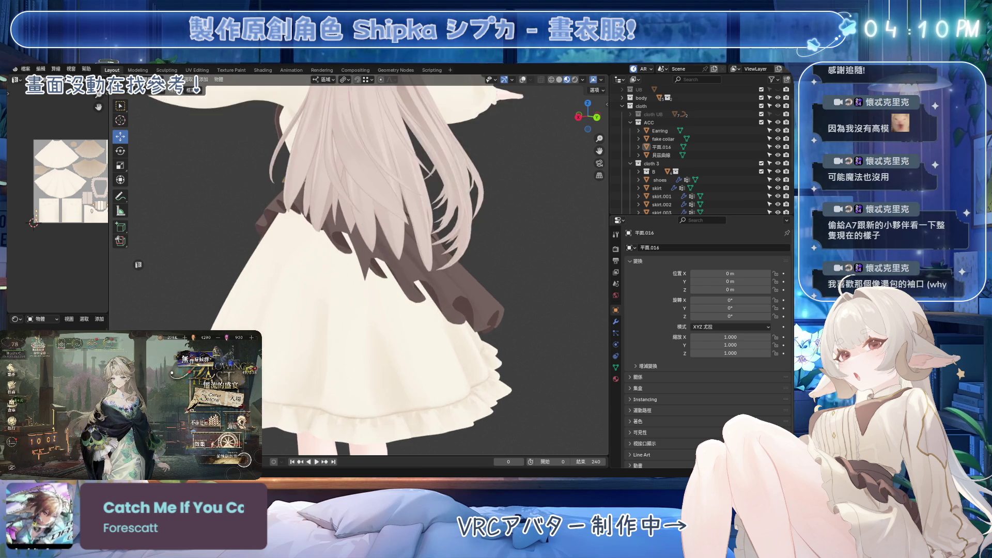
mouse_move(501, 337)
middle_down()
mouse_move(376, 292)
mouse_move(401, 284)
mouse_move(469, 348)
mouse_move(473, 235)
mouse_move(461, 263)
mouse_move(485, 272)
mouse_move(392, 271)
mouse_move(447, 294)
mouse_move(470, 289)
middle_up()
scroll(445, 255, up, 4)
scroll(450, 264, down, 5)
scroll(454, 261, up, 2)
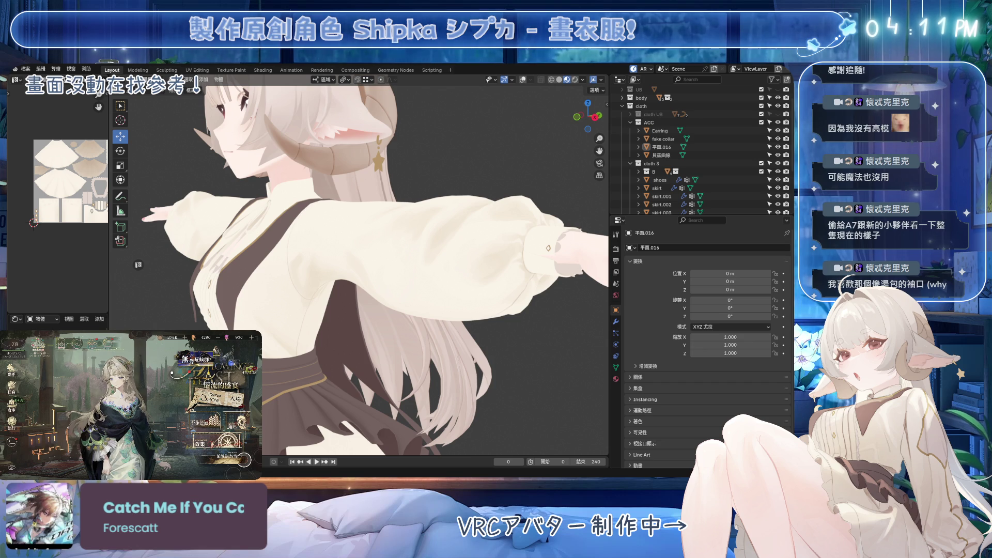
mouse_move(480, 304)
middle_down()
mouse_move(494, 310)
mouse_move(399, 312)
mouse_move(431, 324)
mouse_move(449, 305)
middle_up()
Step: Check rear, side and front three-quarter views, then overlay wireframe, bones and mesh statistics
scroll(444, 290, up, 3)
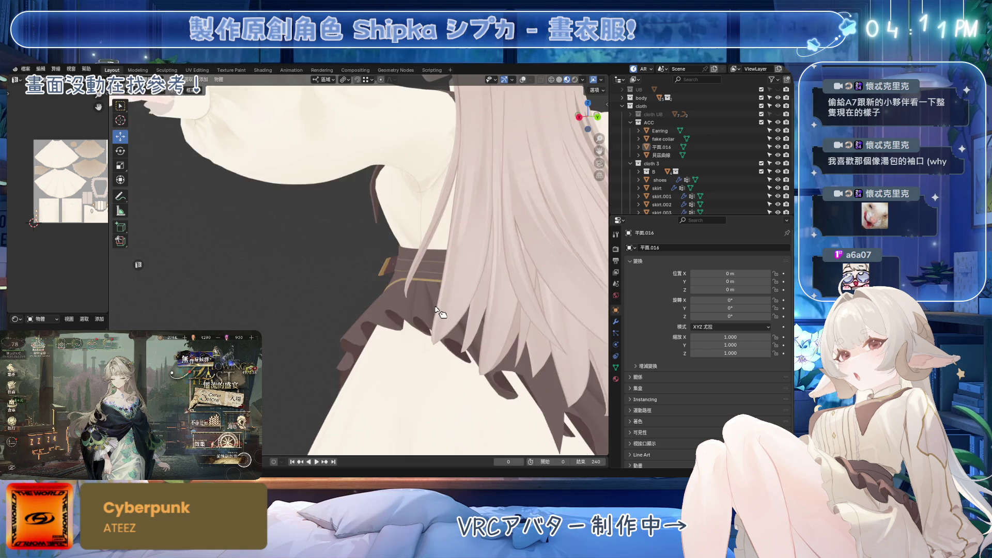
scroll(434, 268, down, 4)
scroll(425, 249, up, 4)
scroll(424, 249, down, 5)
mouse_move(425, 249)
middle_down()
mouse_move(416, 314)
mouse_move(388, 326)
mouse_move(406, 298)
middle_up()
scroll(423, 297, up, 2)
scroll(429, 308, up, 2)
mouse_move(405, 316)
middle_down()
mouse_move(443, 283)
mouse_move(429, 305)
middle_up()
scroll(426, 310, up, 5)
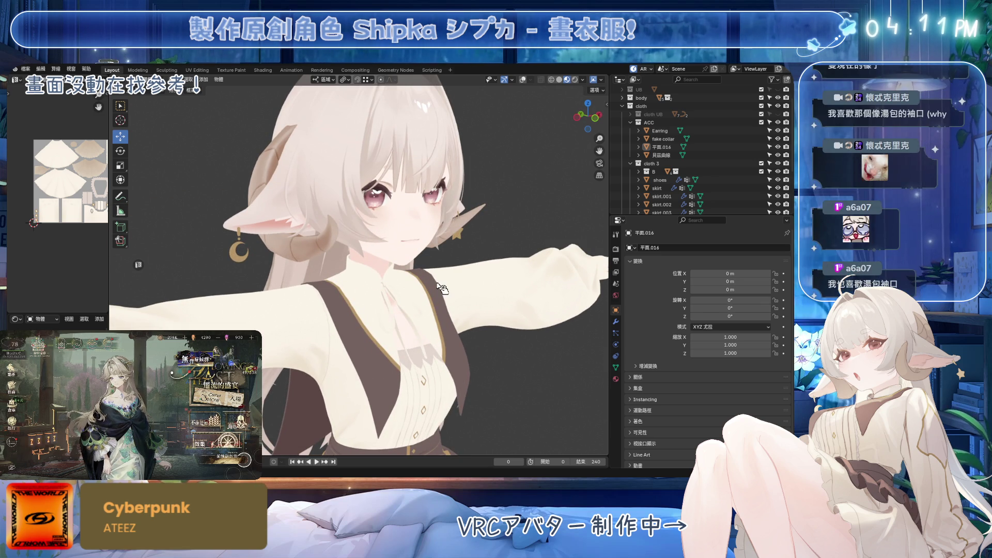
mouse_move(443, 295)
middle_down()
mouse_move(392, 305)
mouse_move(336, 295)
mouse_move(345, 301)
middle_up()
scroll(418, 323, up, 2)
middle_drag(425, 326, 446, 313)
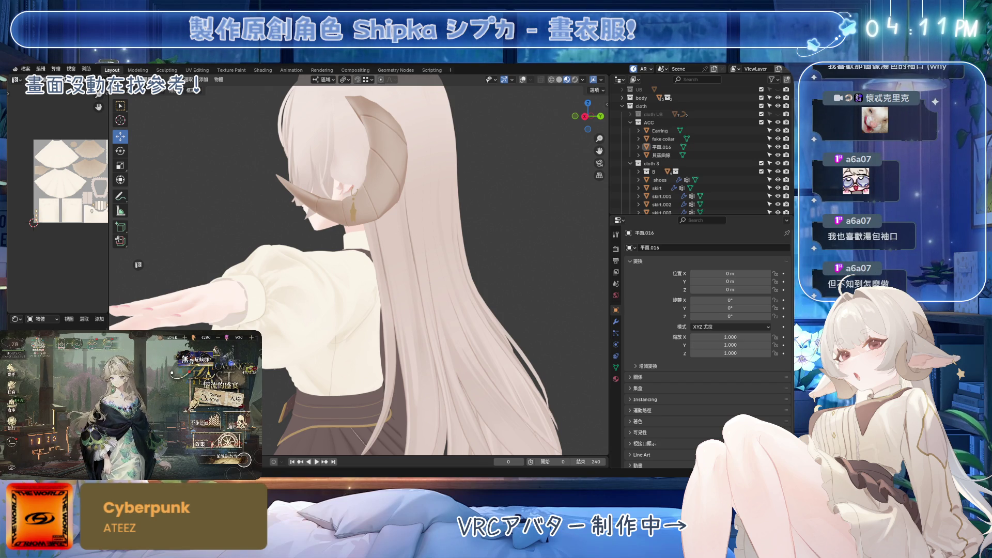
mouse_move(447, 312)
middle_down()
mouse_move(421, 281)
mouse_move(459, 303)
middle_up()
scroll(465, 307, up, 5)
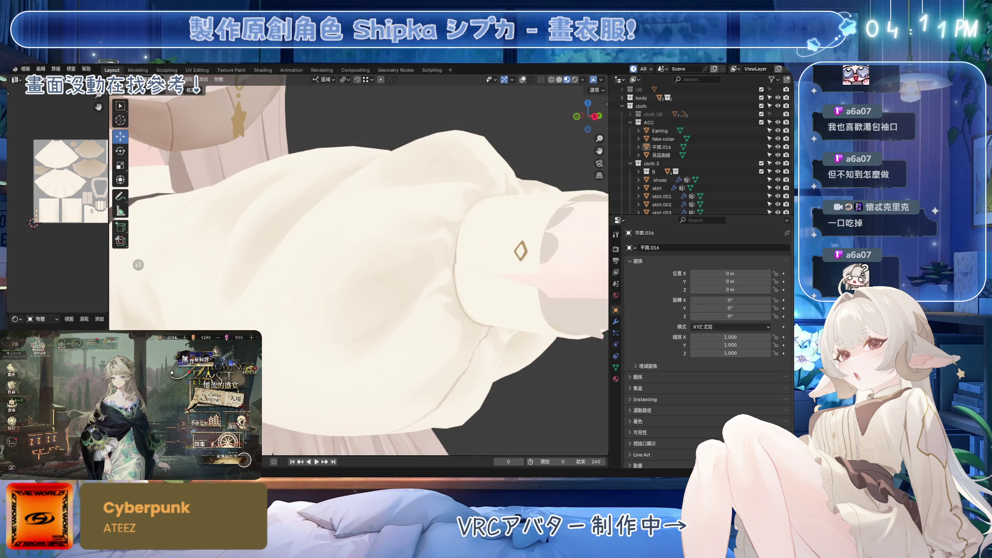
key(shift+alt+z)
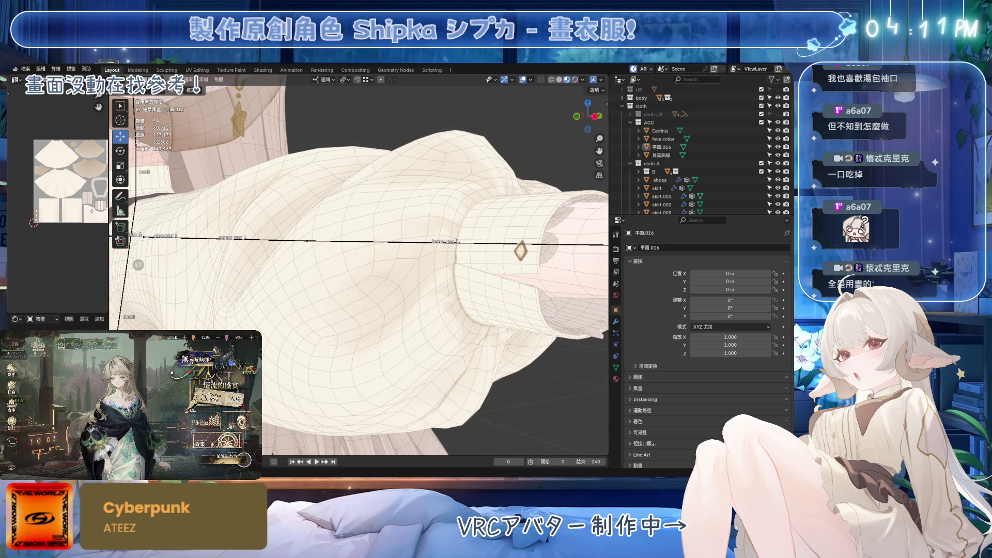
Step: Switch the viewport to plain grey Solid shading and look at the hand
scroll(474, 226, down, 4)
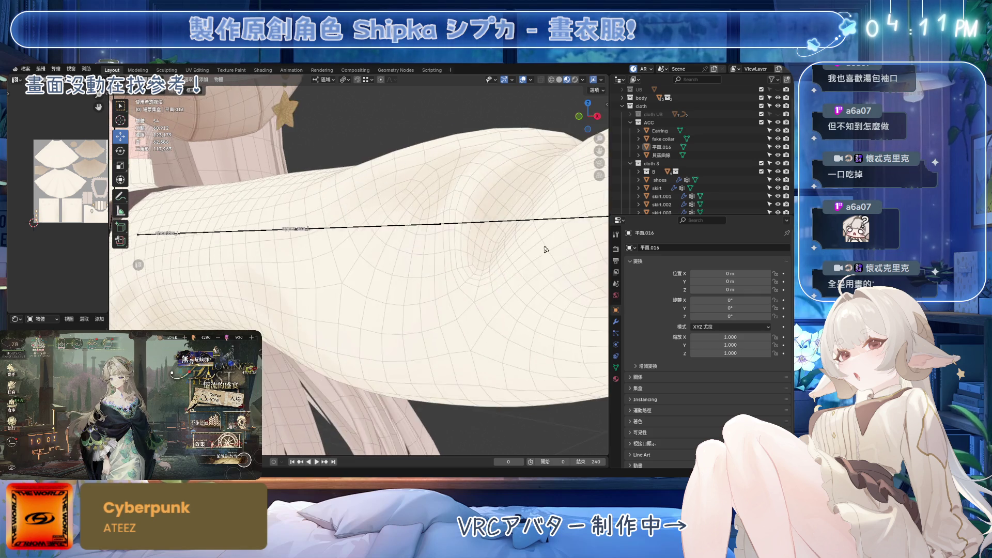
scroll(427, 277, down, 2)
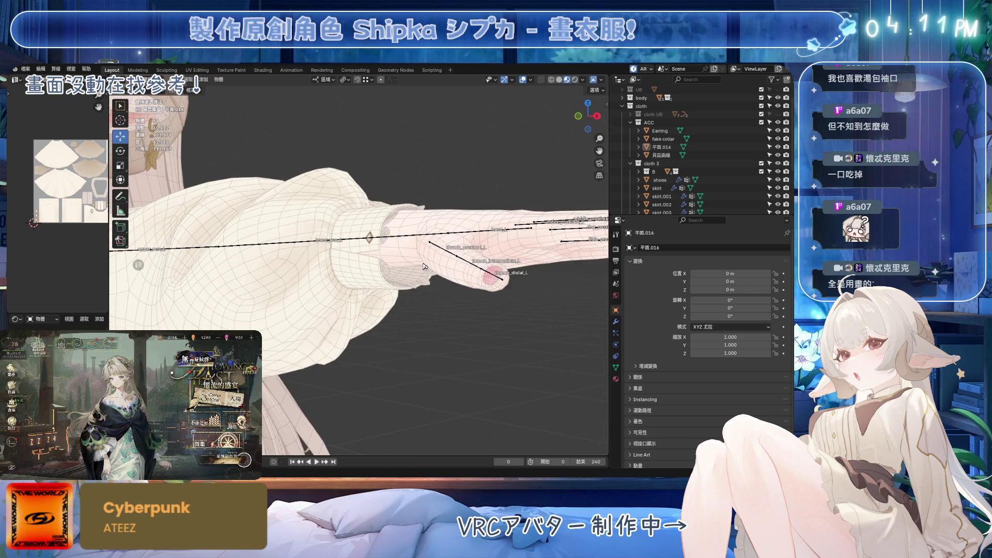
click(584, 80)
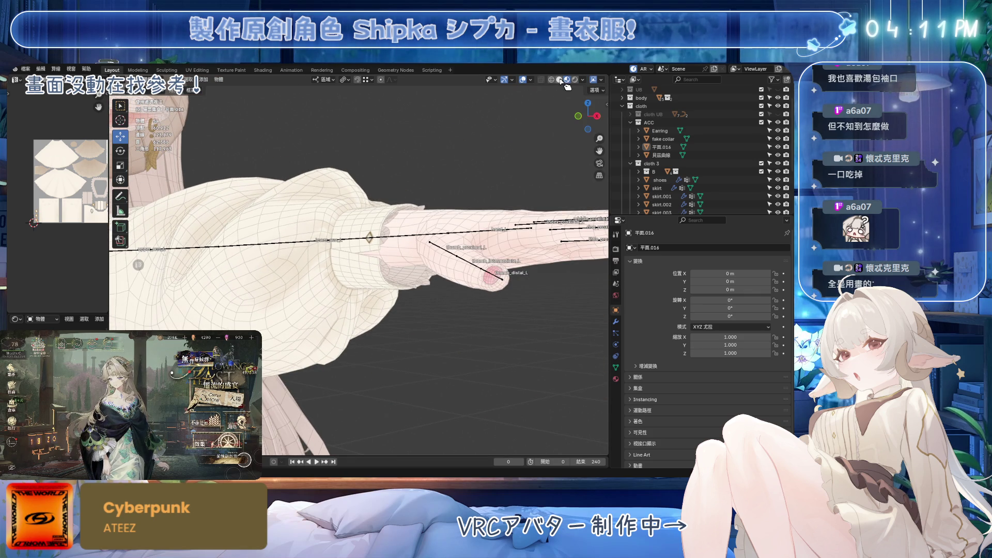
click(558, 79)
click(584, 119)
mouse_move(392, 207)
middle_down()
mouse_move(403, 206)
mouse_move(385, 216)
mouse_move(483, 365)
mouse_move(454, 287)
mouse_move(292, 274)
mouse_move(436, 287)
mouse_move(377, 281)
middle_up()
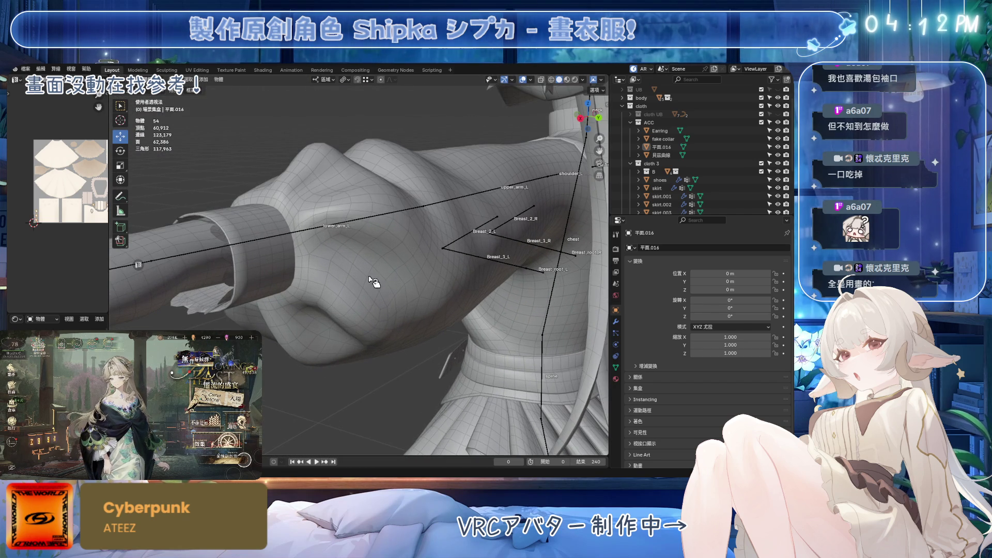
Step: Return to Material Preview and fade the wireframe opacity down to 0.103
click(583, 79)
click(617, 238)
middle_drag(442, 213, 446, 203)
click(530, 79)
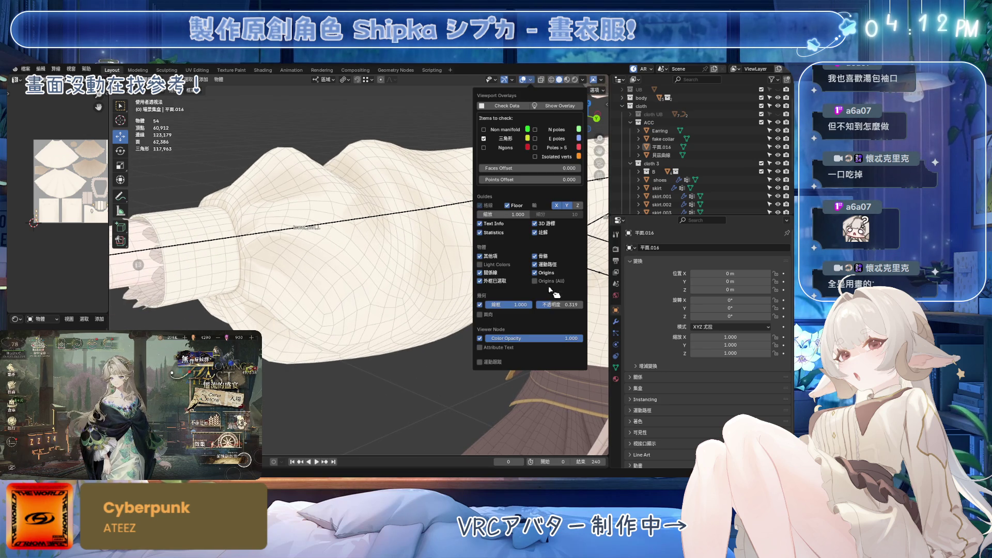
drag(559, 305, 549, 304)
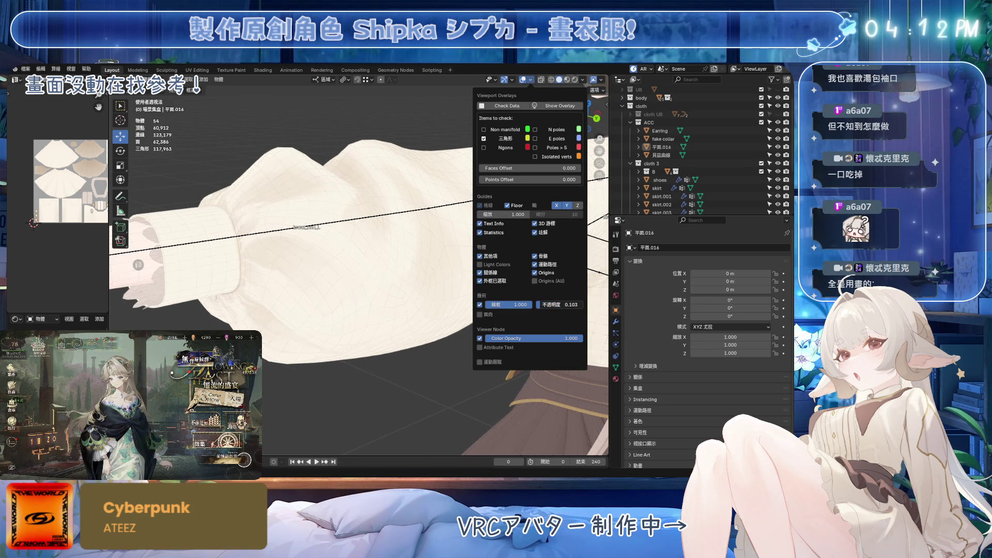
mouse_move(364, 278)
middle_down()
mouse_move(386, 184)
mouse_move(405, 243)
mouse_move(399, 293)
middle_up()
Step: Hide the armature bones in the viewport and save Emora_4X_3.blend
click(493, 81)
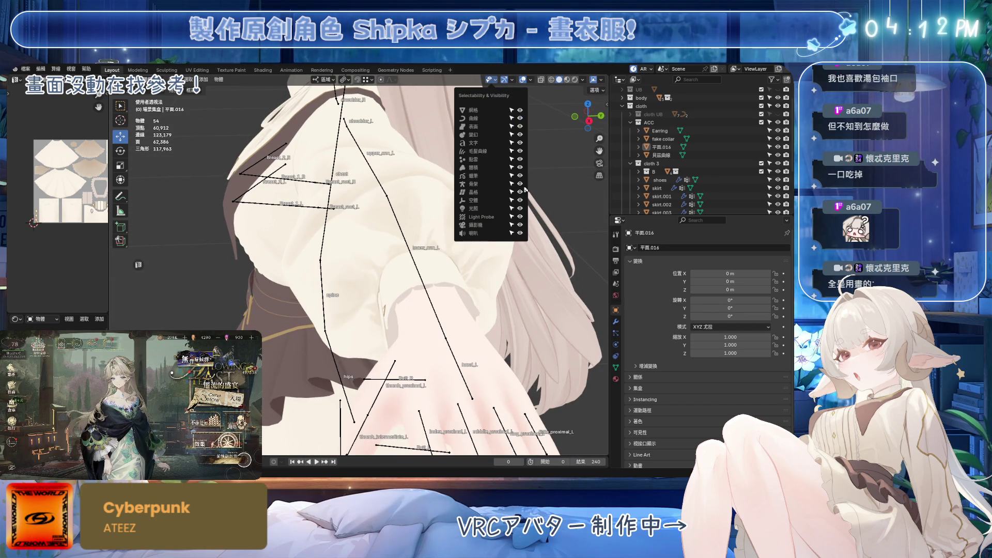
click(519, 184)
mouse_move(444, 227)
middle_down()
mouse_move(365, 216)
mouse_move(394, 219)
mouse_move(410, 199)
mouse_move(389, 224)
mouse_move(398, 219)
middle_up()
key(ctrl+s)
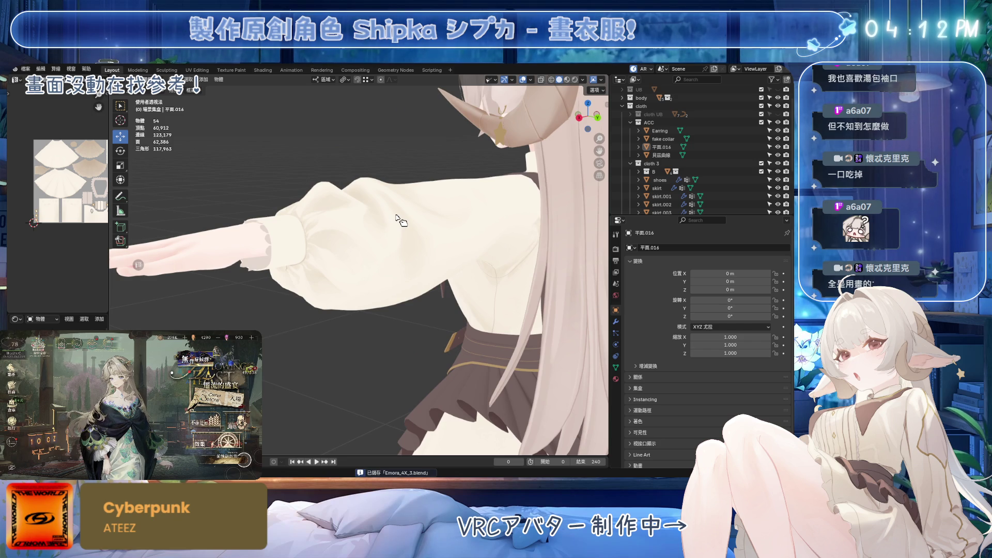
Step: Inspect the textured avatar from the front, back and neck, then collapse the cloth collection
scroll(341, 256, up, 2)
mouse_move(342, 256)
middle_down()
mouse_move(387, 284)
mouse_move(404, 260)
mouse_move(476, 267)
mouse_move(444, 297)
mouse_move(389, 321)
mouse_move(434, 282)
middle_up()
key(KP_1)
scroll(427, 281, down, 5)
scroll(417, 299, down, 5)
scroll(434, 281, up, 4)
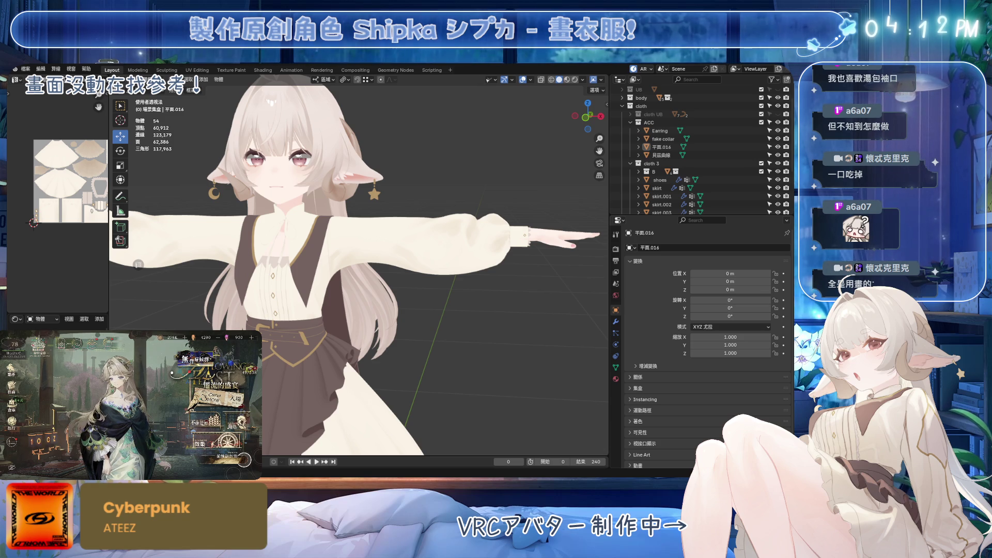
mouse_move(517, 310)
middle_down()
mouse_move(325, 311)
mouse_move(384, 315)
mouse_move(347, 326)
mouse_move(418, 312)
middle_up()
scroll(333, 311, up, 4)
scroll(416, 315, up, 6)
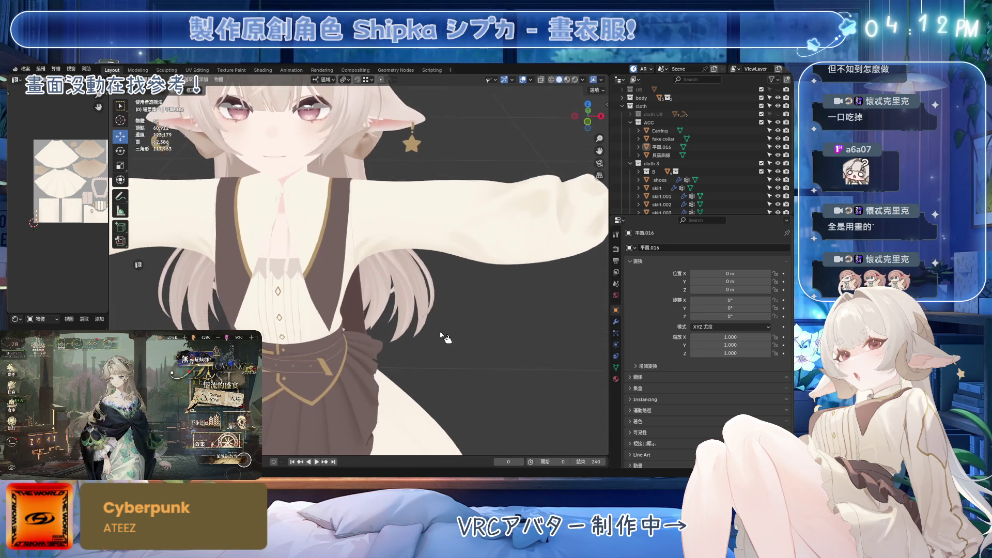
scroll(420, 331, up, 2)
mouse_move(454, 186)
middle_down()
mouse_move(365, 181)
mouse_move(390, 281)
mouse_move(344, 283)
mouse_move(401, 277)
mouse_move(426, 309)
mouse_move(393, 268)
mouse_move(555, 111)
middle_up()
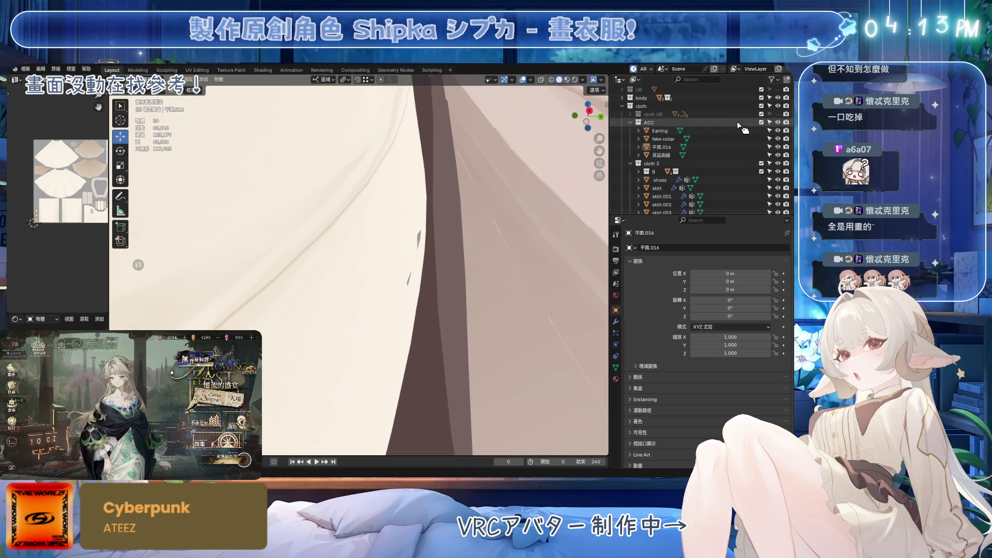
click(623, 106)
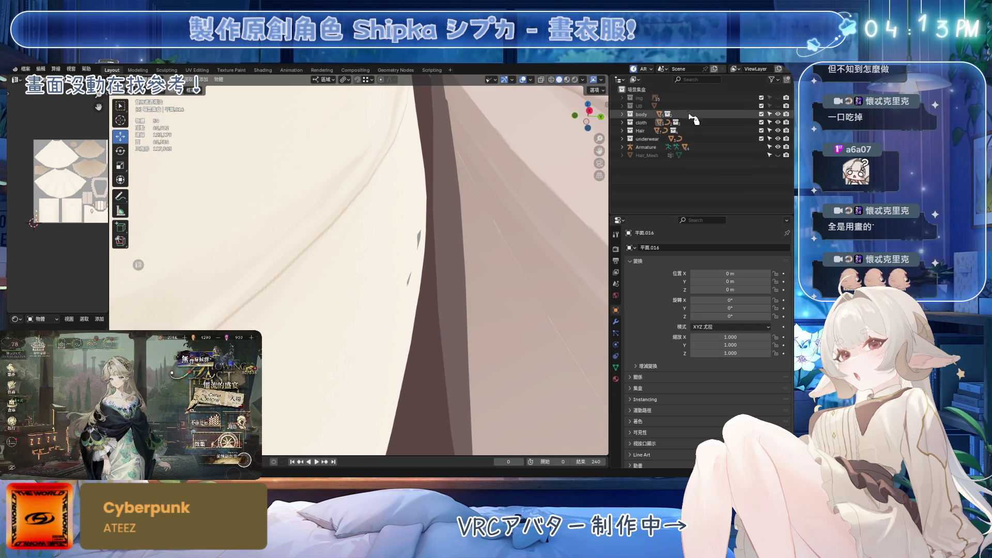
Step: Hide the Hair and the fake collar from the viewport
click(777, 130)
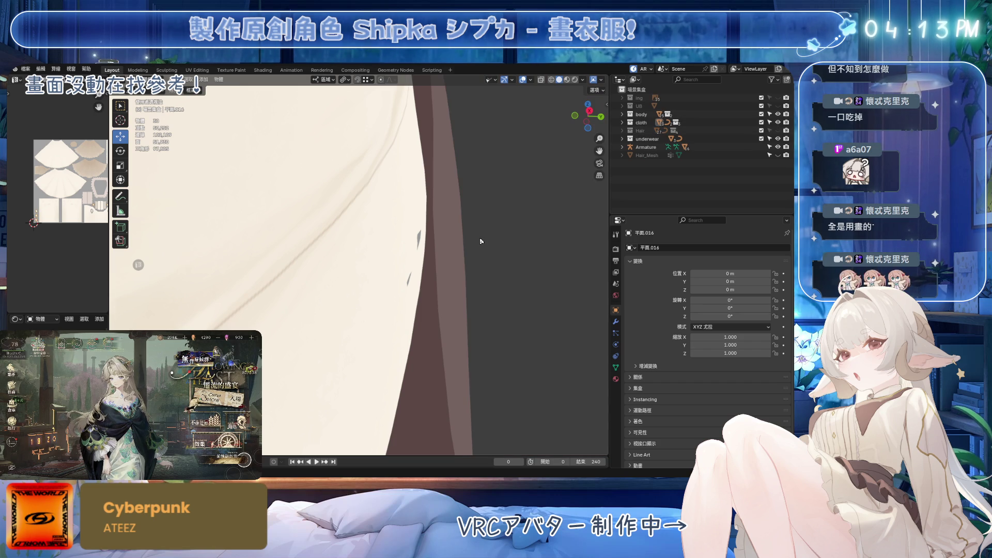
middle_drag(588, 150, 578, 163)
mouse_move(484, 240)
middle_down()
mouse_move(380, 266)
mouse_move(430, 279)
middle_up()
click(460, 250)
scroll(518, 223, down, 5)
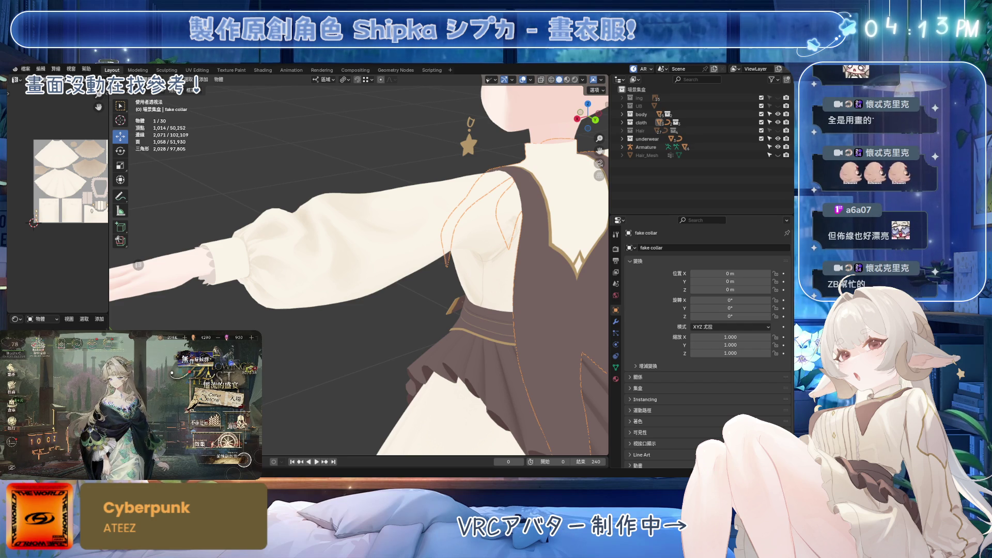
mouse_move(331, 362)
middle_down()
mouse_move(290, 364)
mouse_move(332, 268)
mouse_move(442, 267)
middle_up()
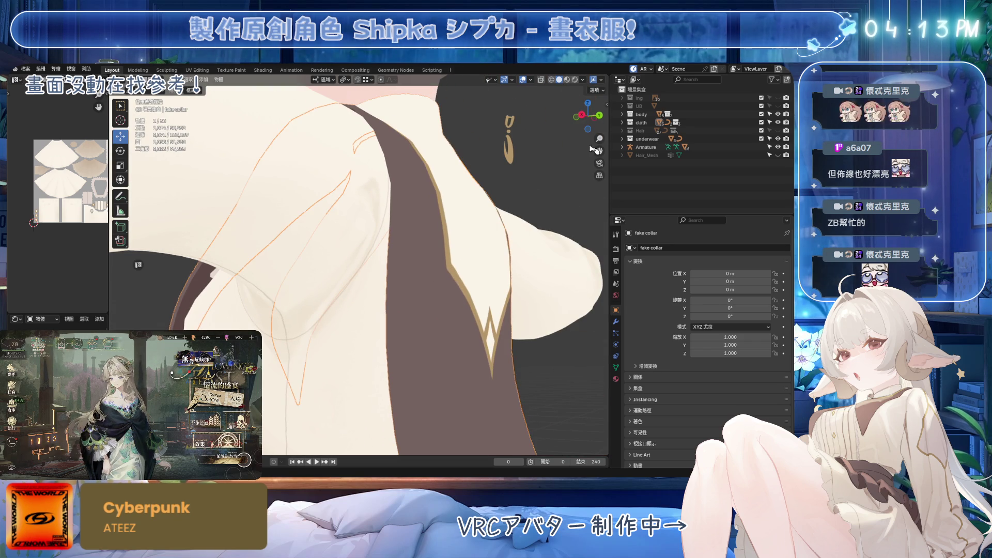
key(KP_Decimal)
click(778, 156)
middle_drag(491, 232, 444, 243)
Step: Select the skirt and underwear objects, check the shirt's back, and save the file
click(705, 205)
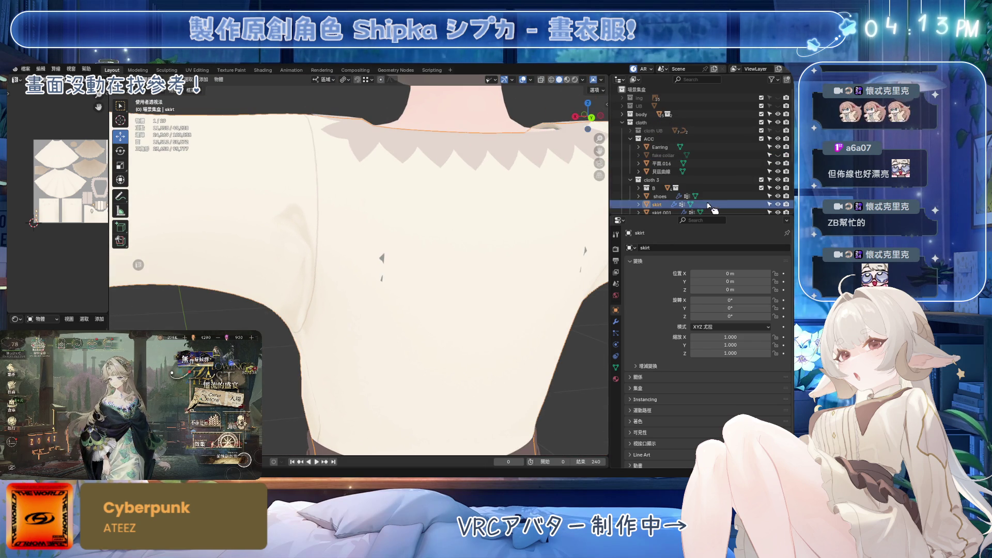
scroll(706, 206, down, 5)
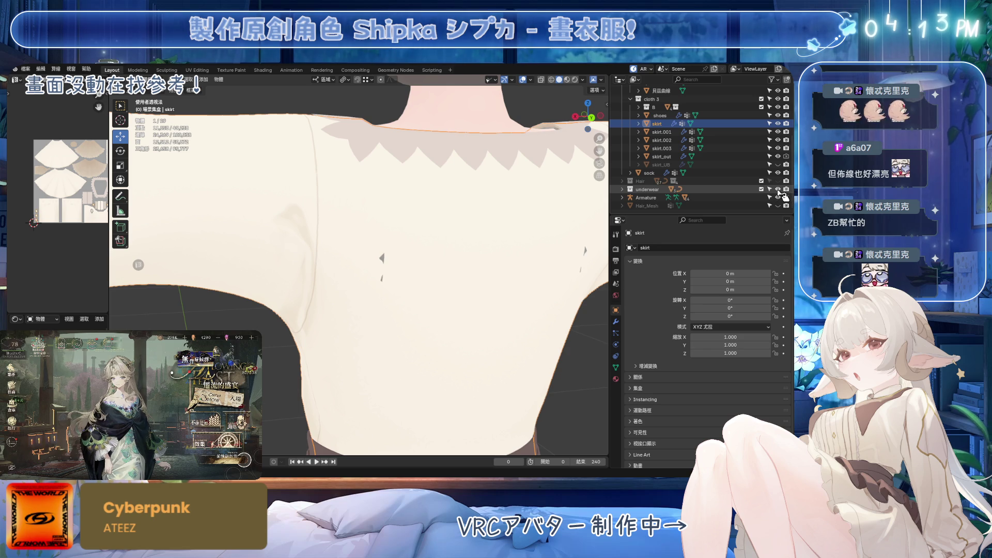
click(645, 190)
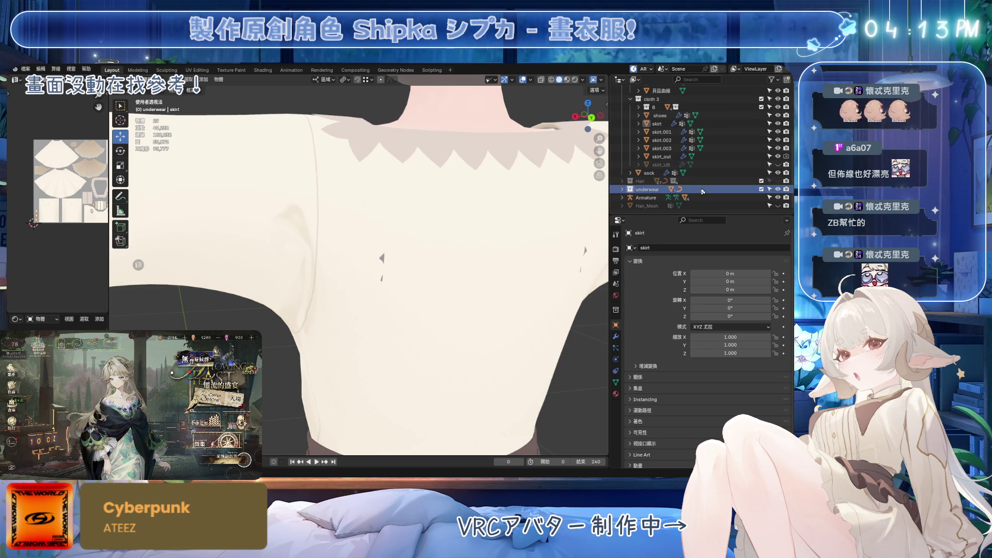
mouse_move(491, 215)
middle_down()
mouse_move(496, 255)
mouse_move(516, 198)
mouse_move(478, 194)
middle_up()
key(ctrl+s)
scroll(697, 155, up, 2)
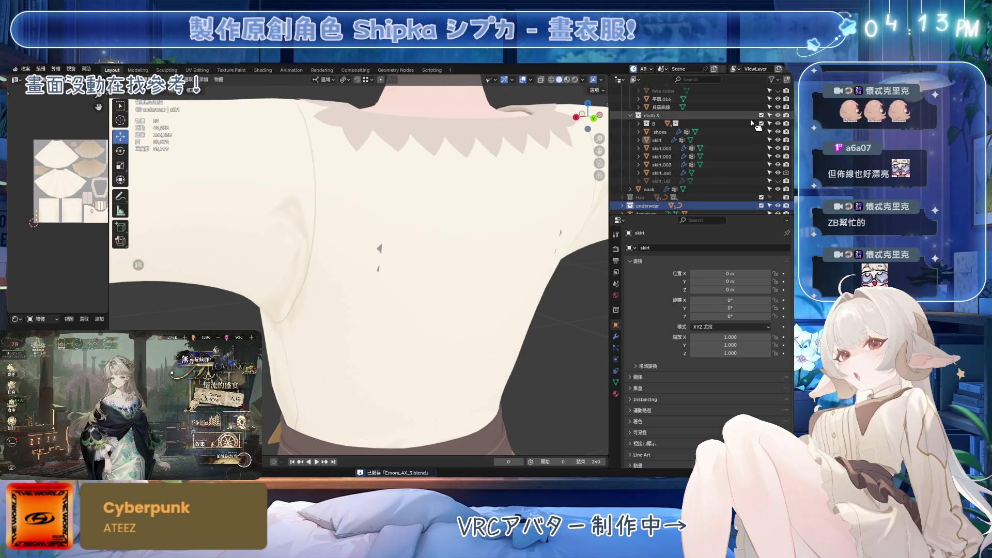
Step: Hide cloth 3, edit the bra mesh and select a strap edge, then save
click(777, 115)
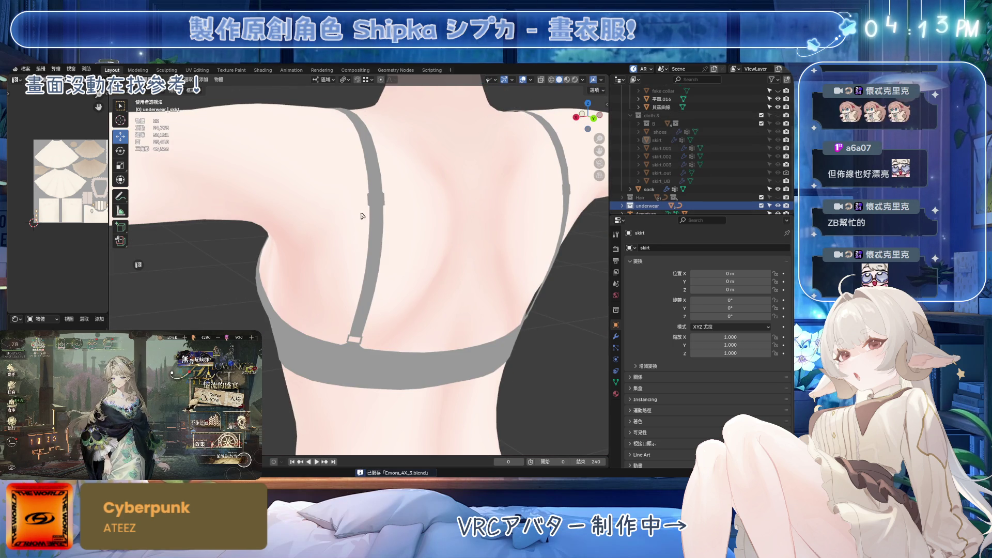
click(380, 213)
key(Tab)
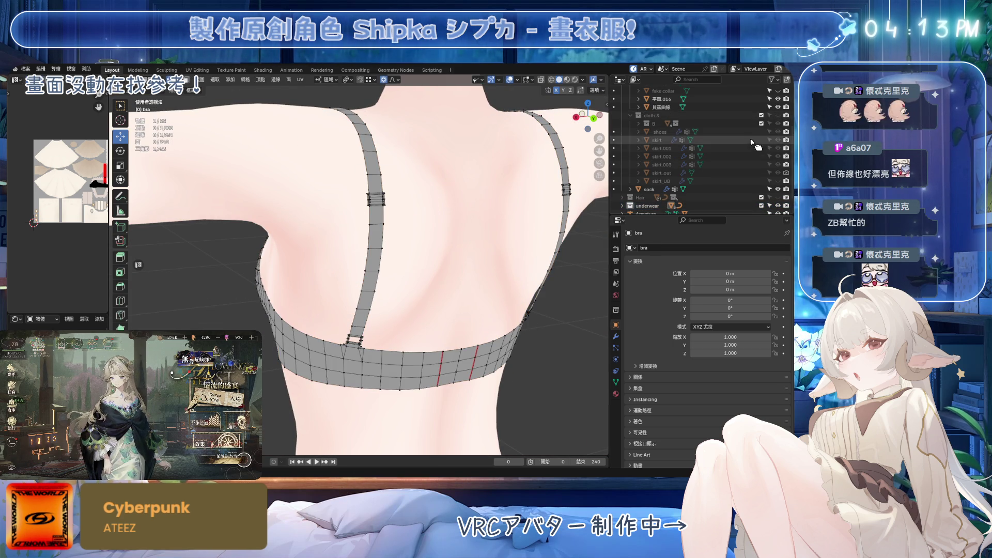
click(366, 248)
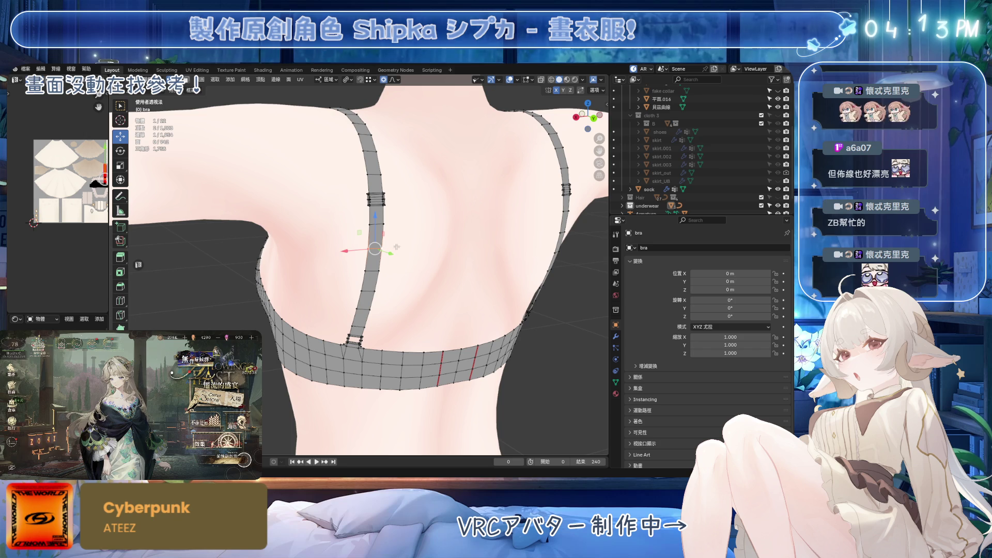
key(ctrl+s)
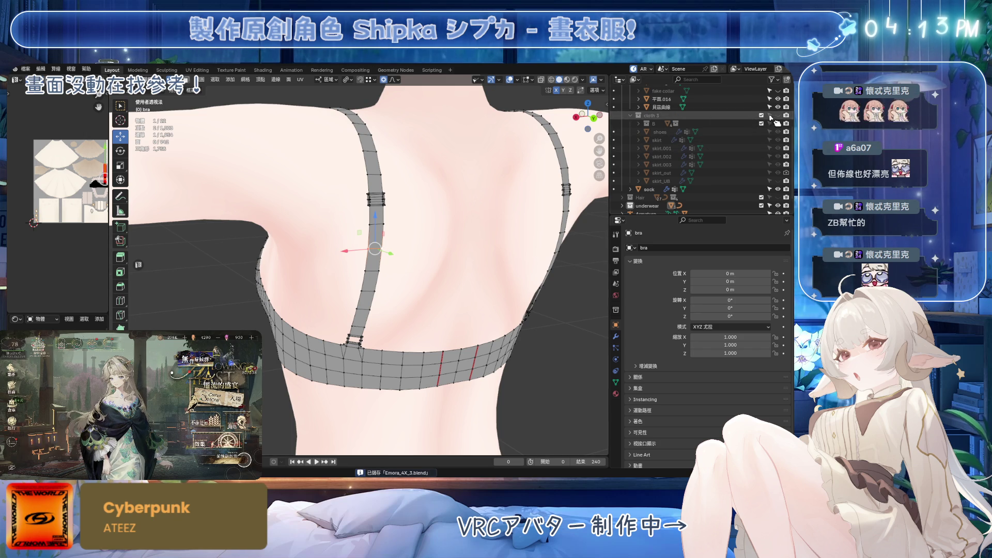
Step: Turn off viewport overlays and hide cloth 3 again to view the bra from behind
click(777, 115)
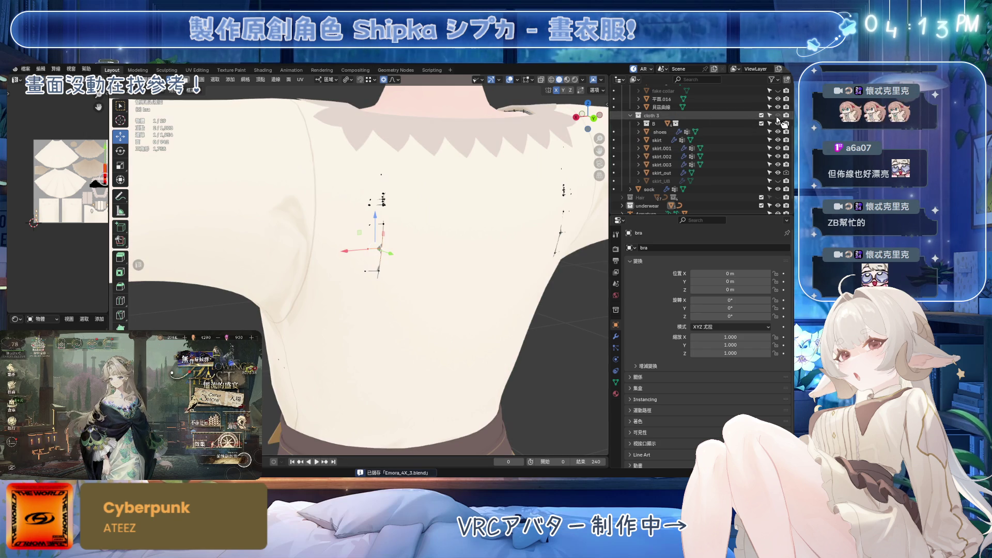
click(509, 79)
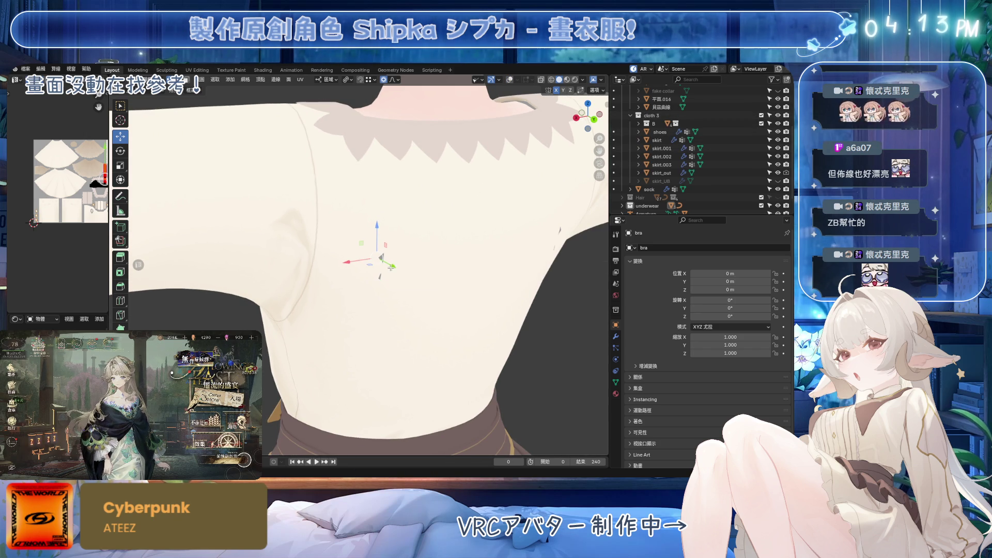
middle_drag(393, 268, 408, 284)
key(g)
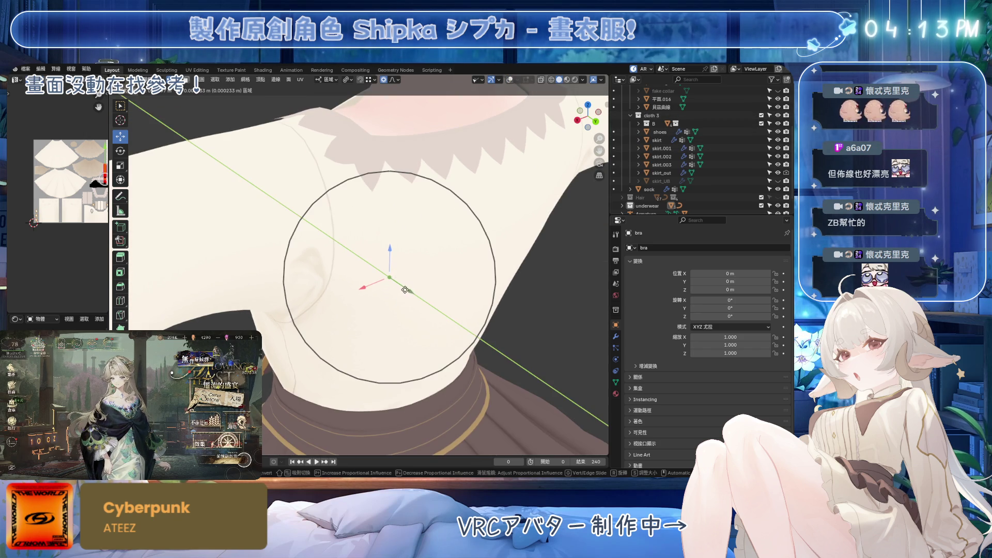
key(Escape)
click(777, 115)
mouse_move(434, 269)
middle_down()
mouse_move(452, 252)
mouse_move(573, 332)
mouse_move(516, 311)
mouse_move(510, 318)
middle_up()
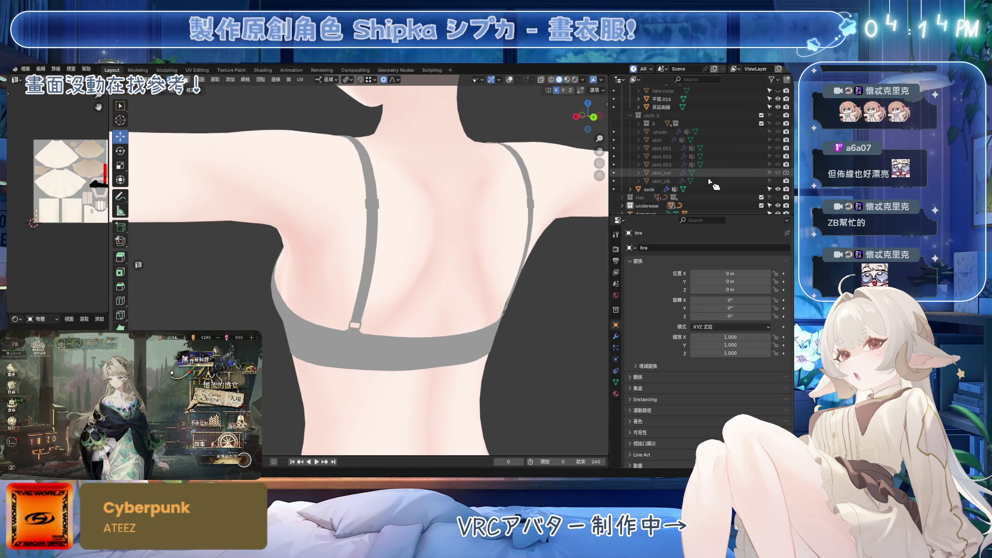
Step: Unhide the cloth 3 shirt, fake collar and Hair, saving the file
click(778, 115)
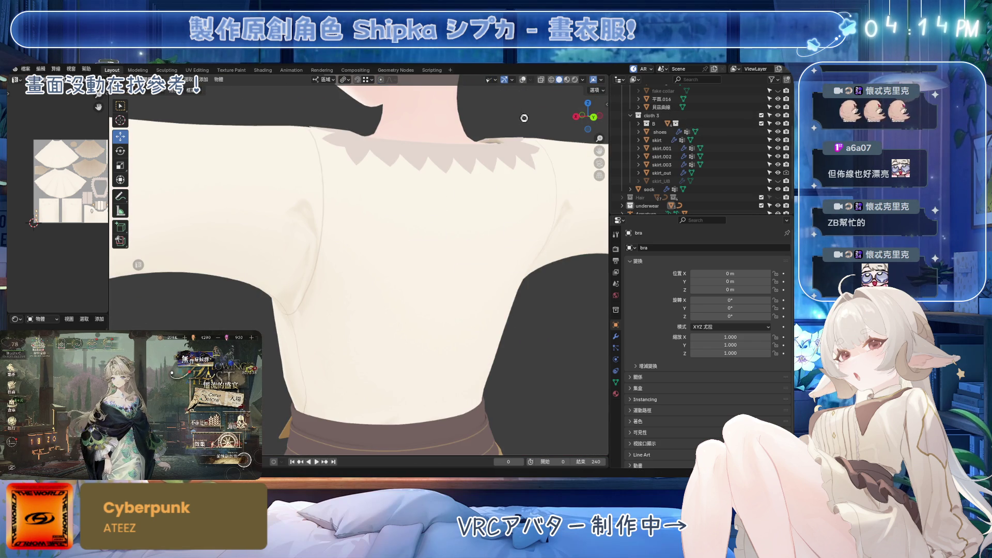
key(ctrl+s)
click(778, 91)
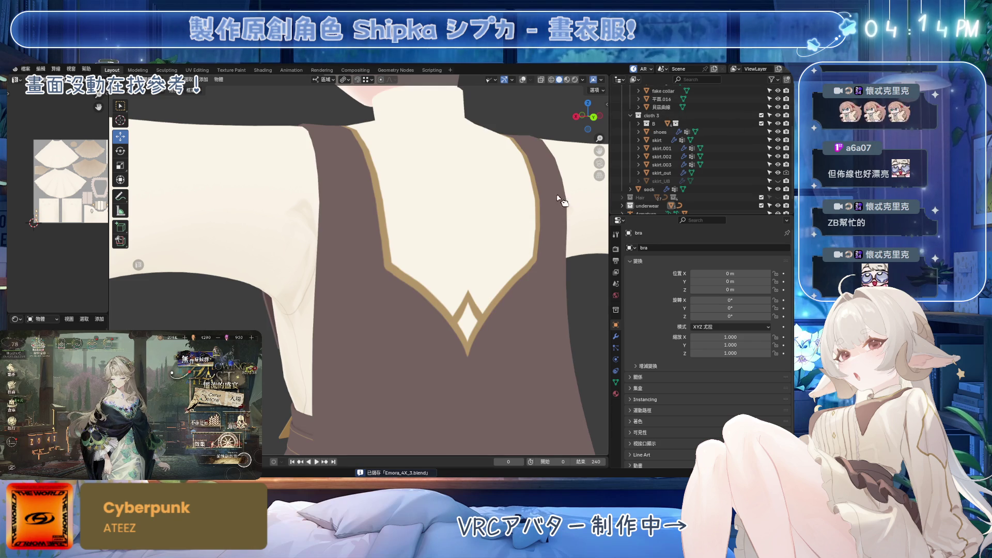
click(778, 197)
Step: Orbit around the restored model from the front and skirt to the back
scroll(390, 281, down, 4)
mouse_move(389, 281)
middle_down()
mouse_move(515, 315)
mouse_move(432, 334)
middle_up()
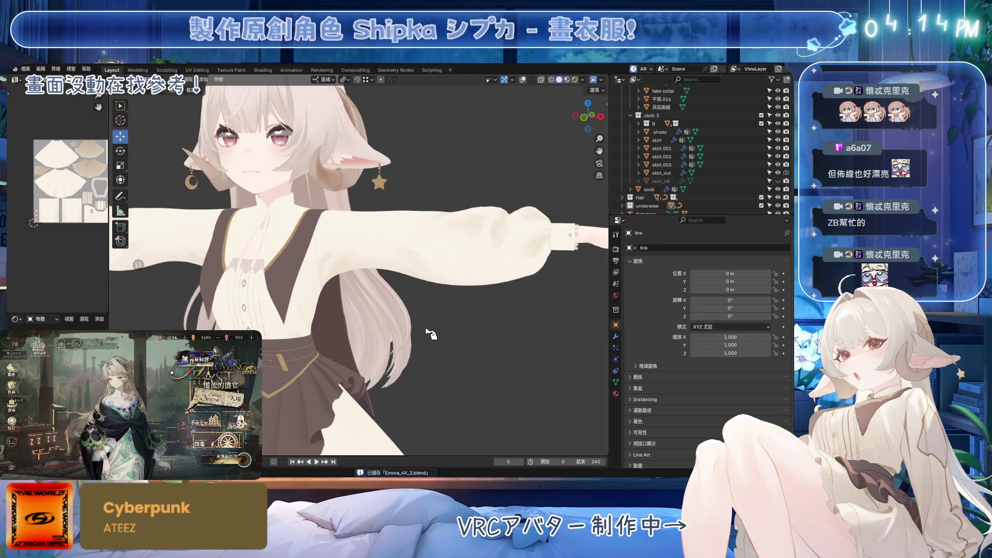
mouse_move(467, 304)
middle_down()
mouse_move(447, 302)
mouse_move(465, 289)
middle_up()
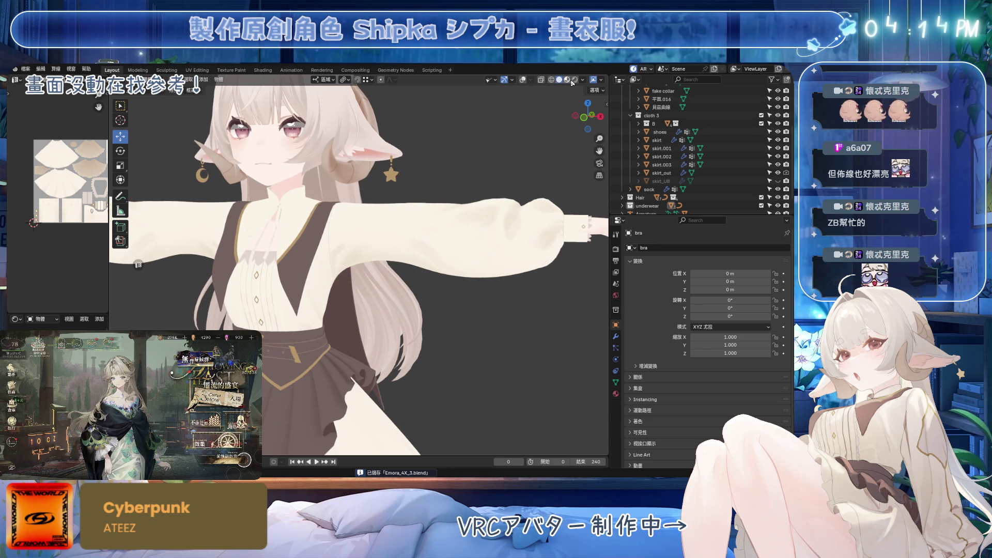
middle_drag(470, 165, 447, 210)
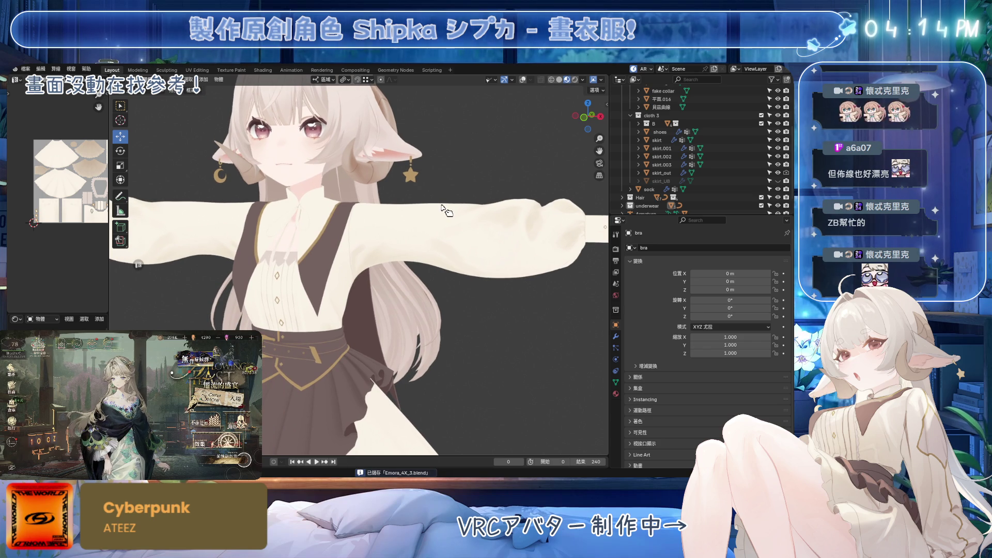
mouse_move(351, 222)
shift+middle_down()
mouse_move(393, 227)
mouse_move(444, 114)
shift+middle_up()
middle_drag(450, 241, 428, 242)
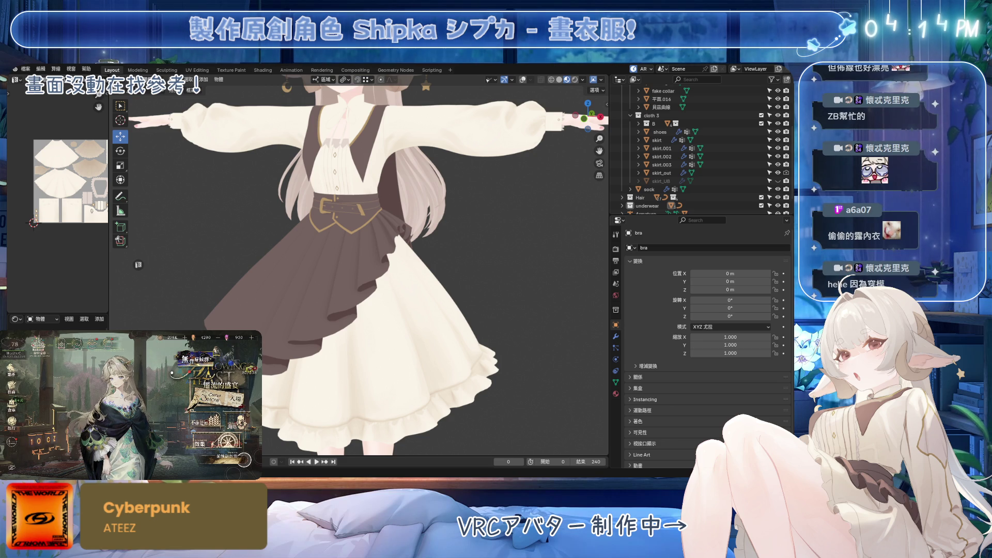
mouse_move(455, 327)
middle_down()
mouse_move(384, 294)
mouse_move(391, 314)
mouse_move(397, 302)
middle_up()
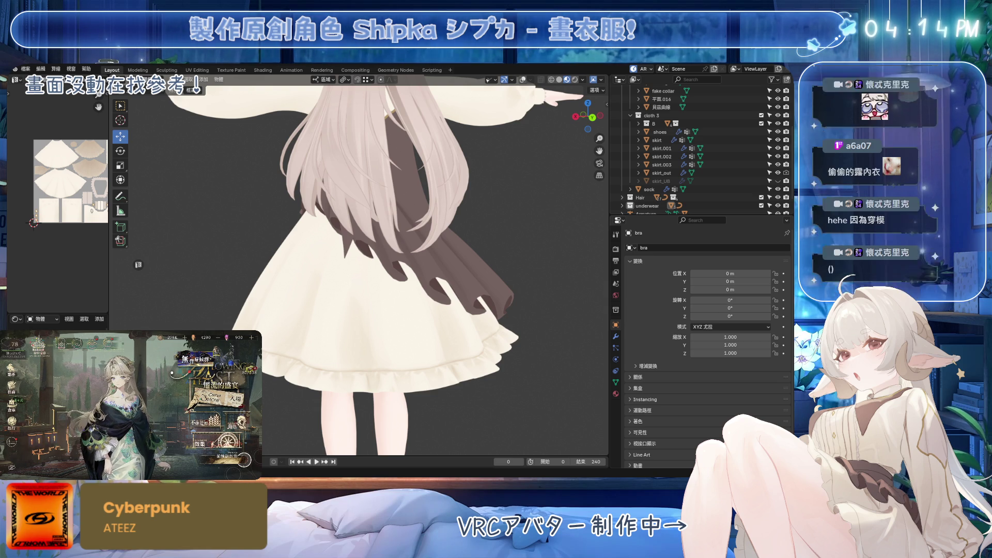
Step: Expand the underwear collection and select the bra object
click(622, 206)
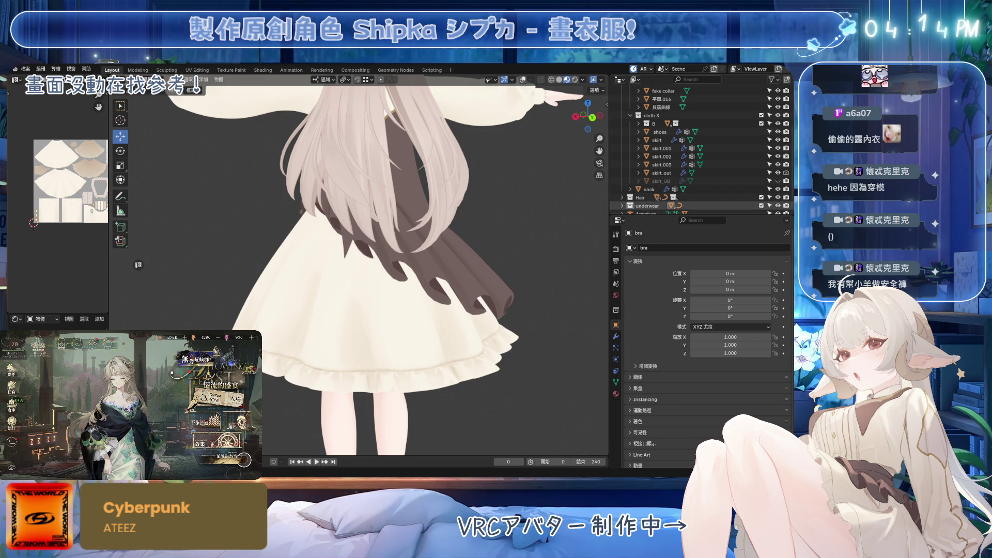
scroll(667, 181, down, 3)
shift+click(649, 180)
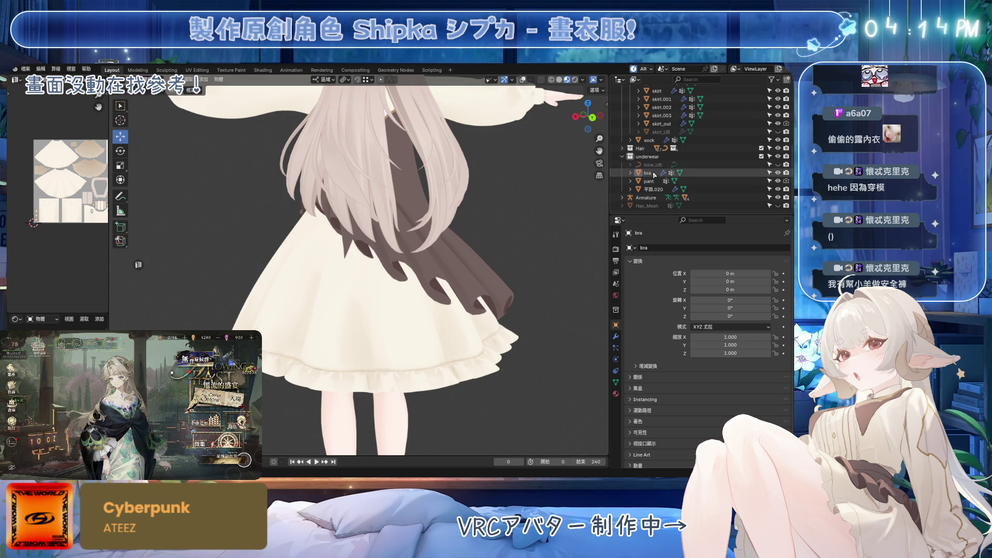
Step: Isolate the bra, pant and 平面.020 in local view and inspect them from several angles
shift+click(654, 189)
mouse_move(544, 261)
shift+middle_down()
mouse_move(534, 213)
mouse_move(357, 223)
mouse_move(386, 284)
mouse_move(424, 280)
shift+middle_up()
key(ctrl+s)
key(KP_Divide)
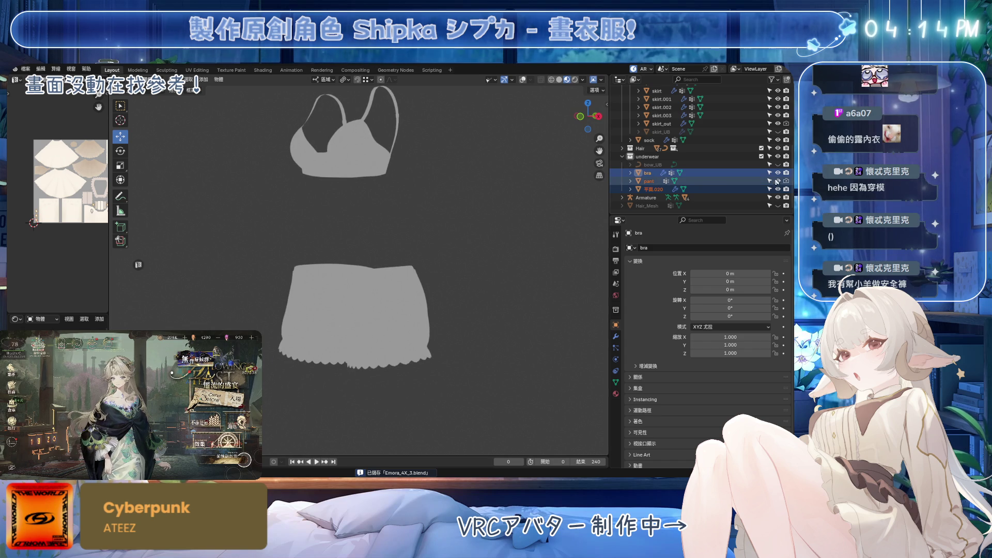
click(777, 181)
click(777, 180)
mouse_move(465, 237)
middle_down()
mouse_move(386, 250)
mouse_move(150, 255)
mouse_move(488, 301)
middle_up()
key(KP_1)
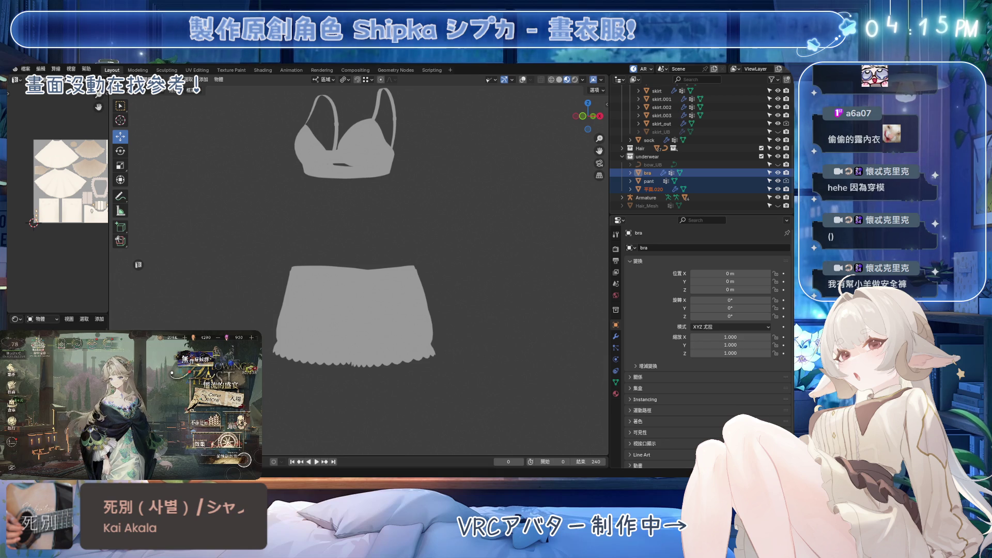
mouse_move(488, 301)
middle_down()
mouse_move(482, 268)
mouse_move(315, 272)
middle_up()
mouse_move(470, 277)
middle_down()
mouse_move(372, 277)
mouse_move(461, 294)
mouse_move(453, 264)
mouse_move(410, 277)
mouse_move(485, 286)
middle_up()
Step: Exit local view, clear the selection, save Emora_4X_3.blend and switch to Substance Painter
key(KP_Divide)
scroll(350, 278, down, 3)
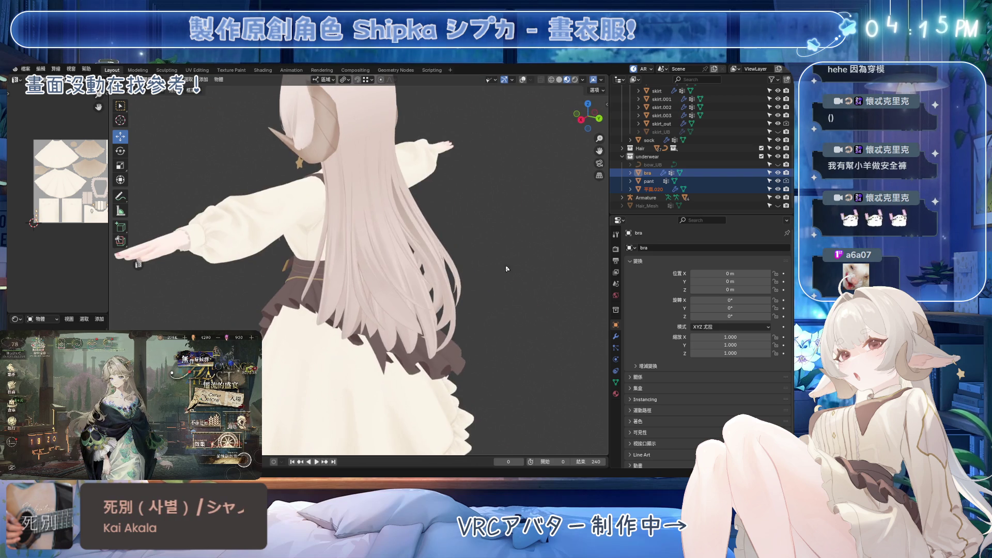
click(486, 286)
key(KP_1)
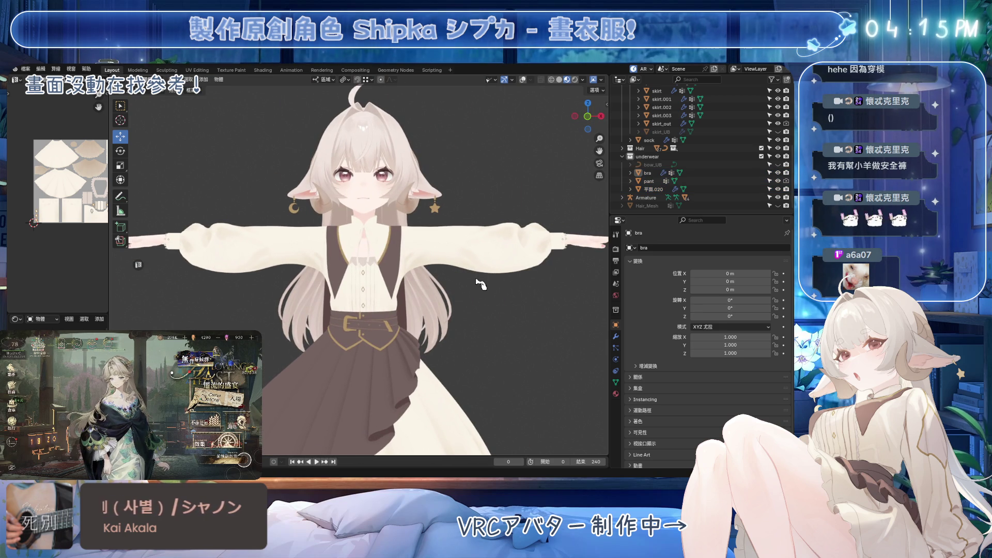
key(ctrl+s)
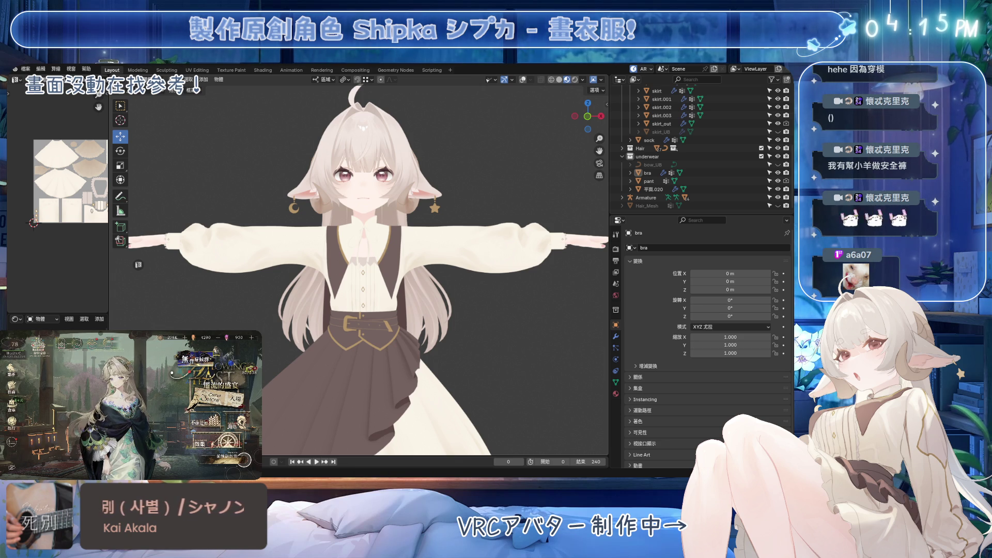
key(alt+Tab)
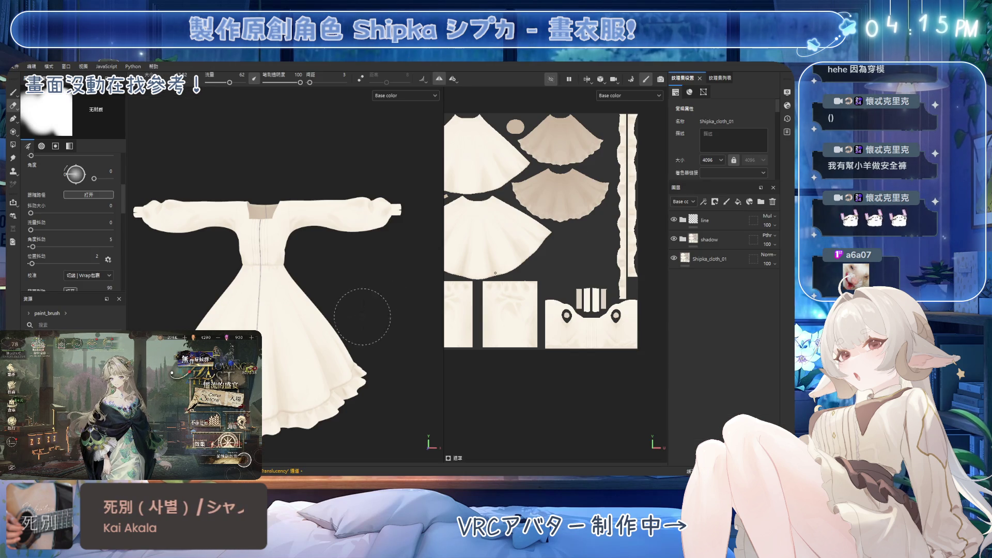
Step: Add a new paint layer with a black mask and a Paint effect to the dress
scroll(384, 309, up, 8)
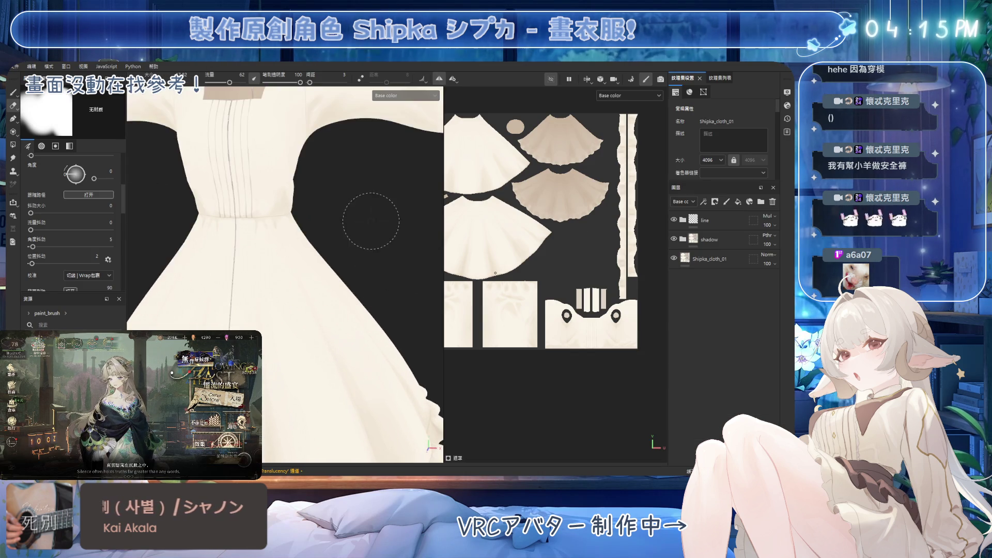
middle_drag(374, 231, 389, 323)
click(737, 201)
click(715, 202)
click(720, 277)
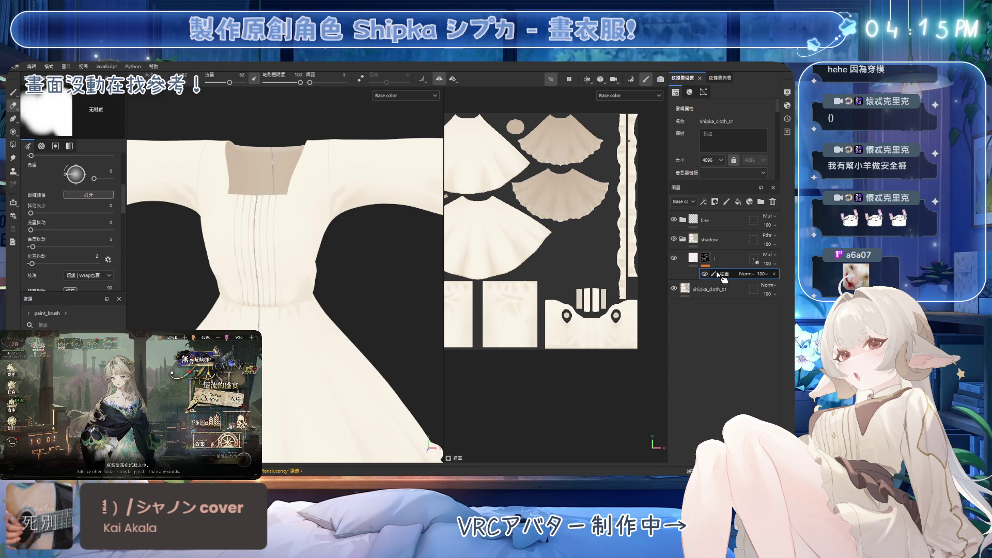
mouse_move(331, 243)
alt+mouse_down()
mouse_move(354, 299)
mouse_move(326, 227)
mouse_move(282, 235)
mouse_move(290, 223)
alt+mouse_up()
Step: Switch to painting, review collar and sleeve, then pick a different eraser brush preset
key(1)
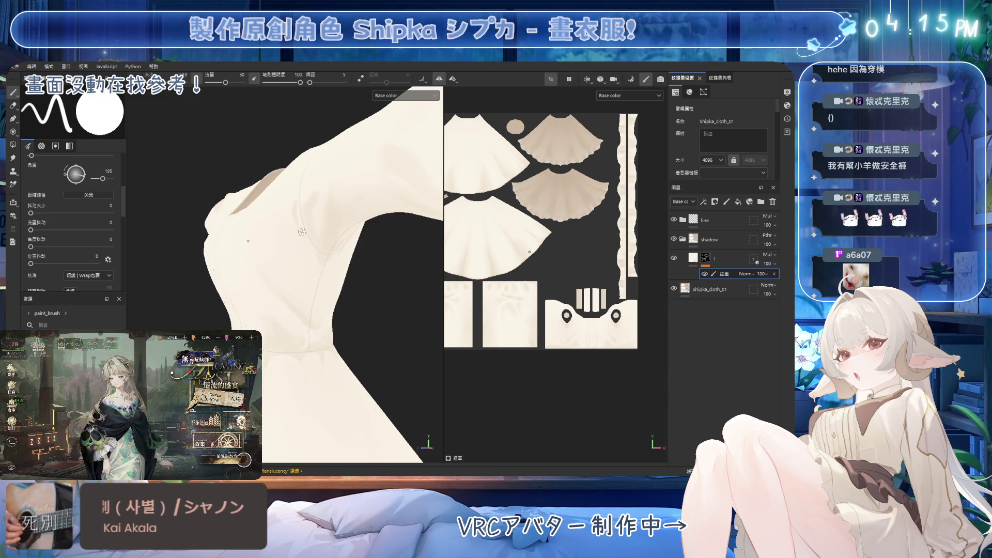
mouse_move(309, 255)
alt+mouse_down()
mouse_move(320, 258)
mouse_move(310, 243)
mouse_move(338, 270)
mouse_move(304, 228)
alt+mouse_up()
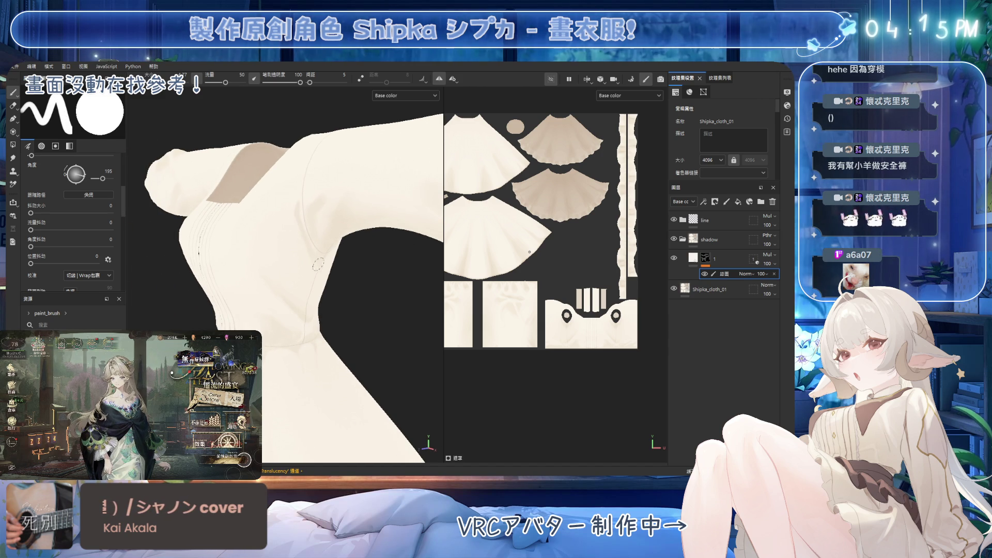
alt+drag(318, 270, 303, 240)
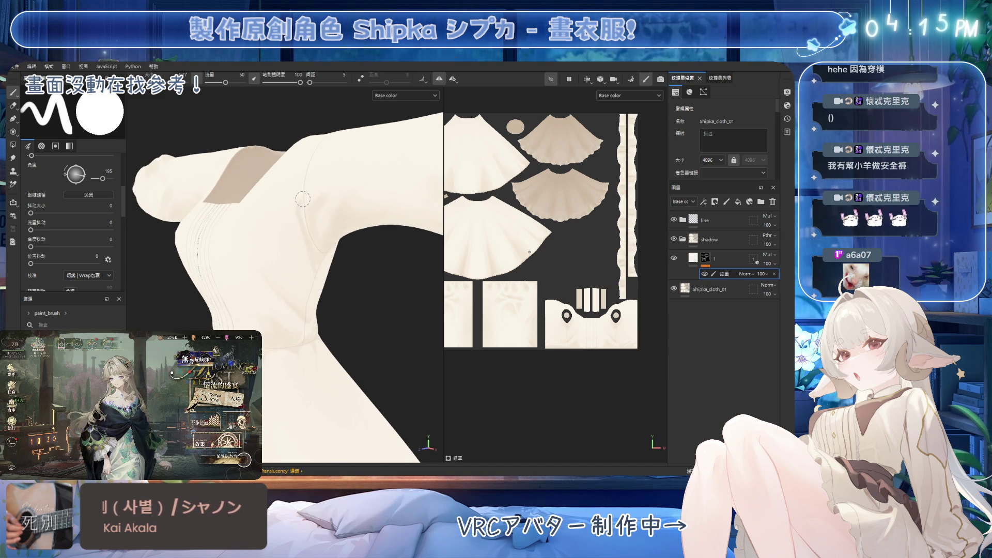
mouse_move(319, 199)
alt+mouse_down()
mouse_move(265, 250)
mouse_move(270, 261)
mouse_move(325, 185)
alt+mouse_up()
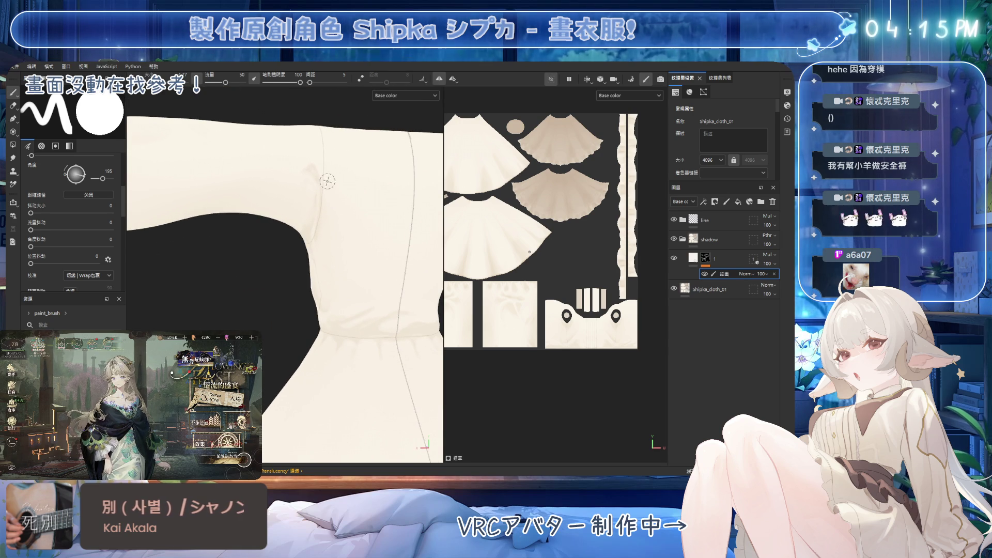
key(e)
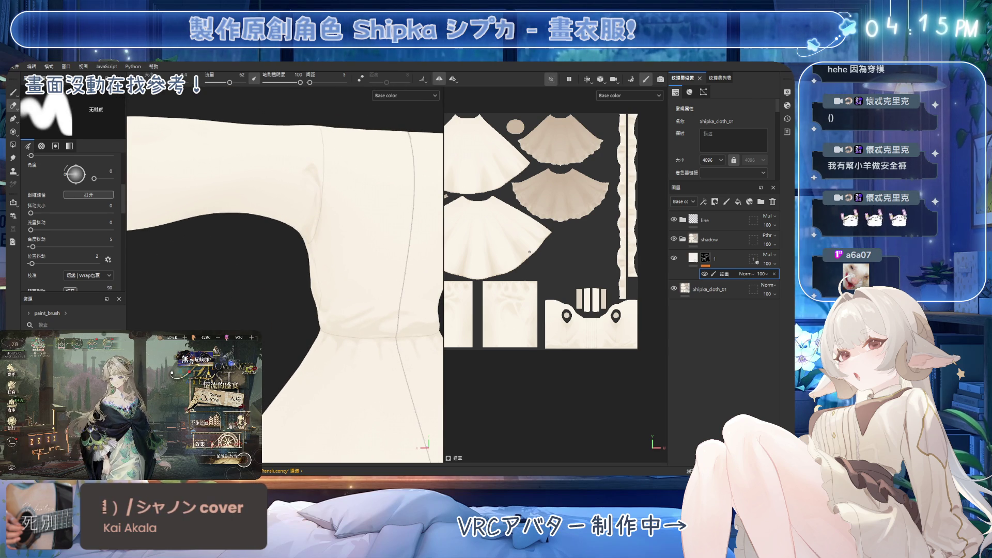
click(62, 362)
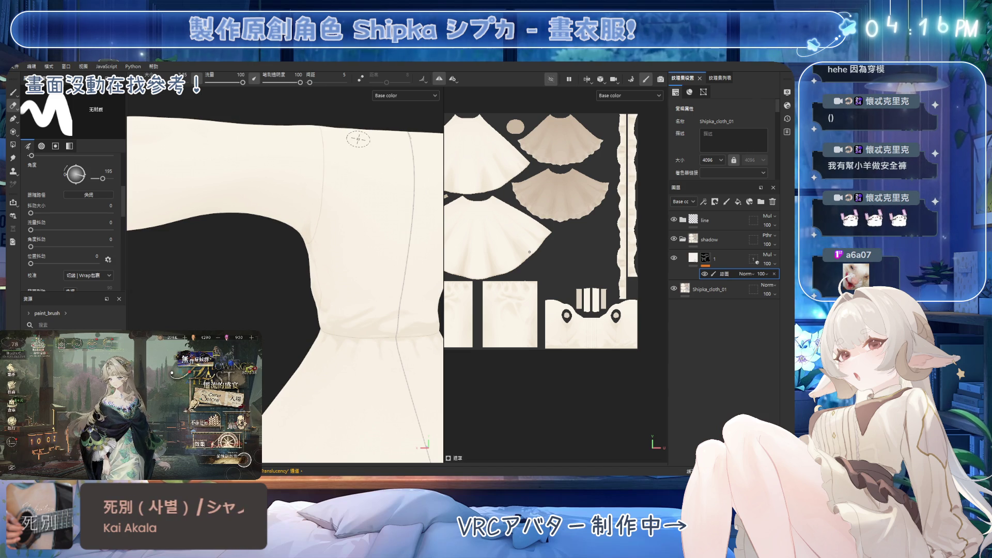
mouse_move(327, 195)
alt+mouse_down()
mouse_move(388, 222)
mouse_move(394, 281)
mouse_move(345, 274)
alt+mouse_up()
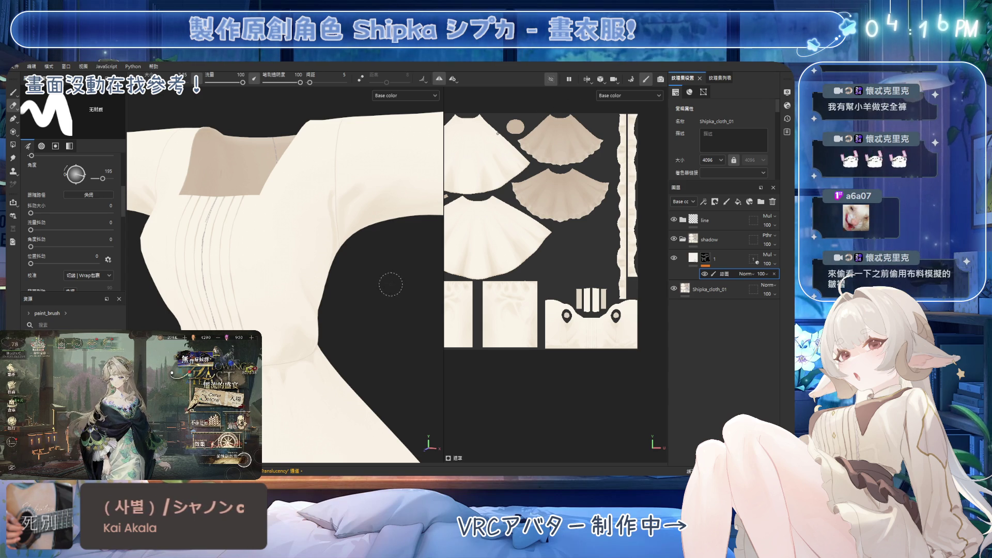
Step: Orbit the dress to a side view of the sleeve
scroll(359, 310, down, 3)
mouse_move(359, 310)
alt+mouse_down()
mouse_move(363, 324)
mouse_move(311, 298)
mouse_move(316, 310)
mouse_move(261, 320)
mouse_move(339, 328)
mouse_move(329, 312)
mouse_move(339, 293)
alt+mouse_up()
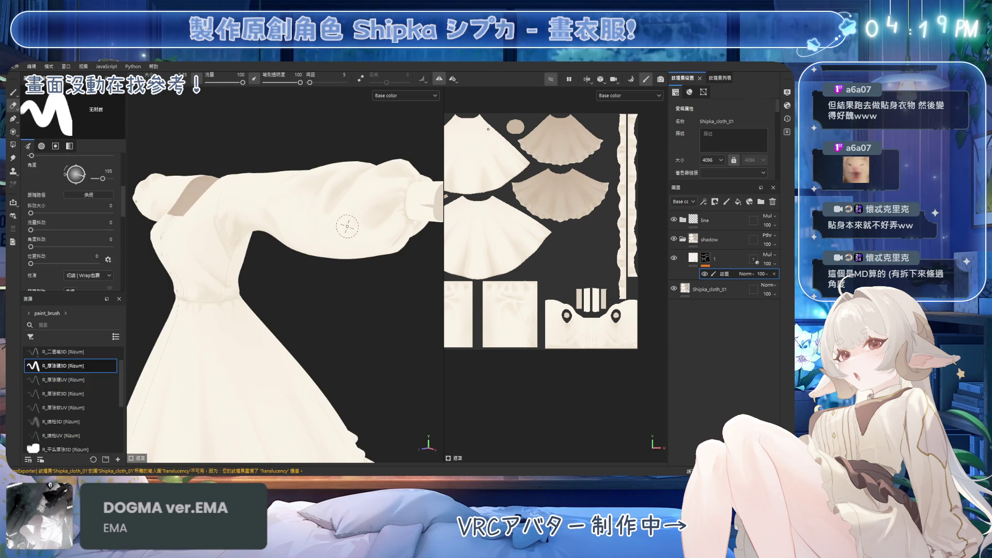
scroll(354, 233, up, 3)
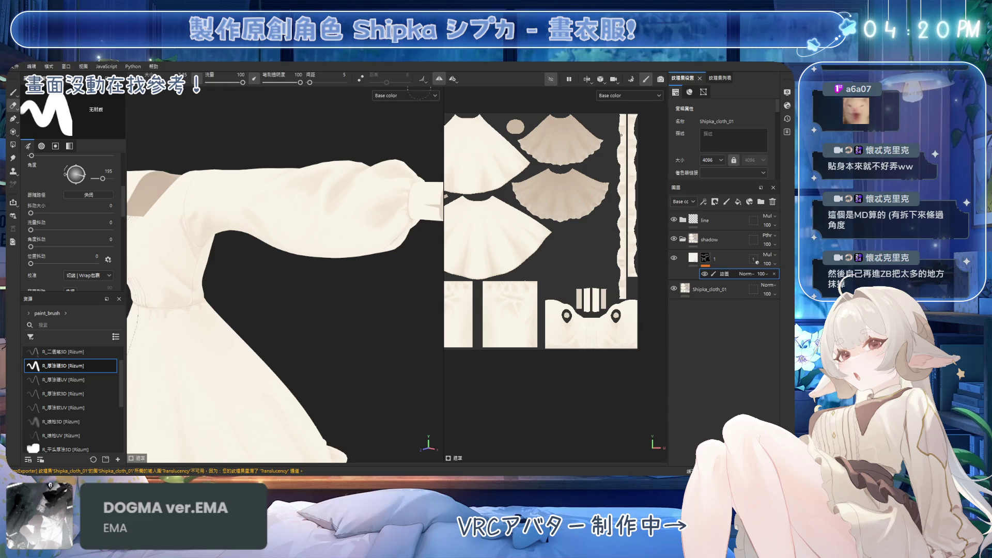
scroll(264, 285, down, 2)
scroll(320, 279, up, 3)
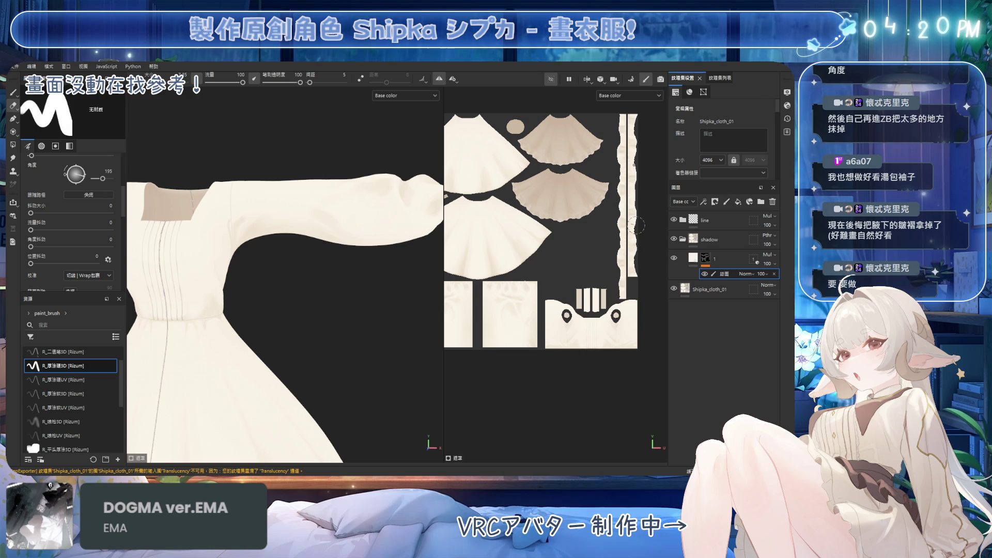
mouse_move(315, 233)
alt+mouse_down()
mouse_move(259, 274)
mouse_move(313, 265)
mouse_move(371, 282)
alt+mouse_up()
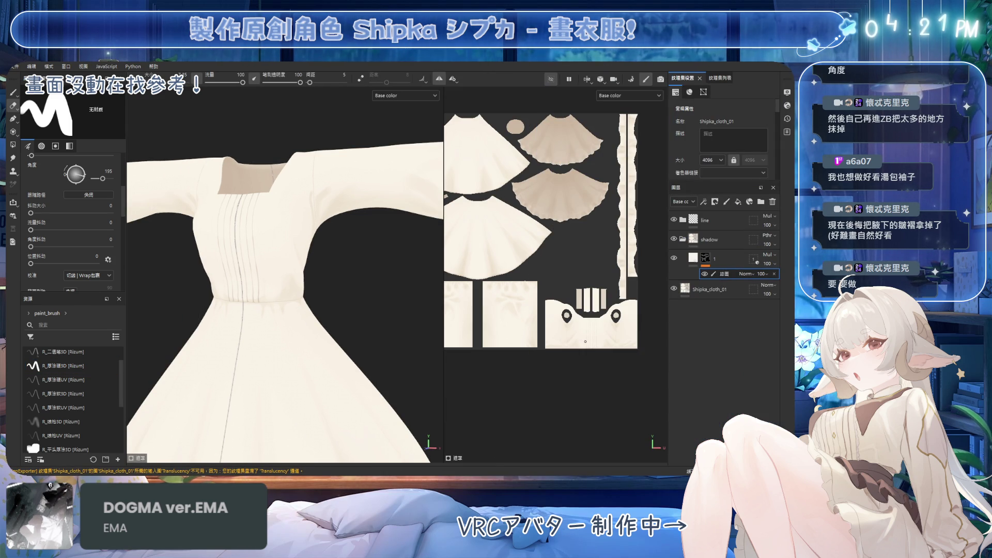
Step: Restore the painting window to a smaller size
double_click(188, 65)
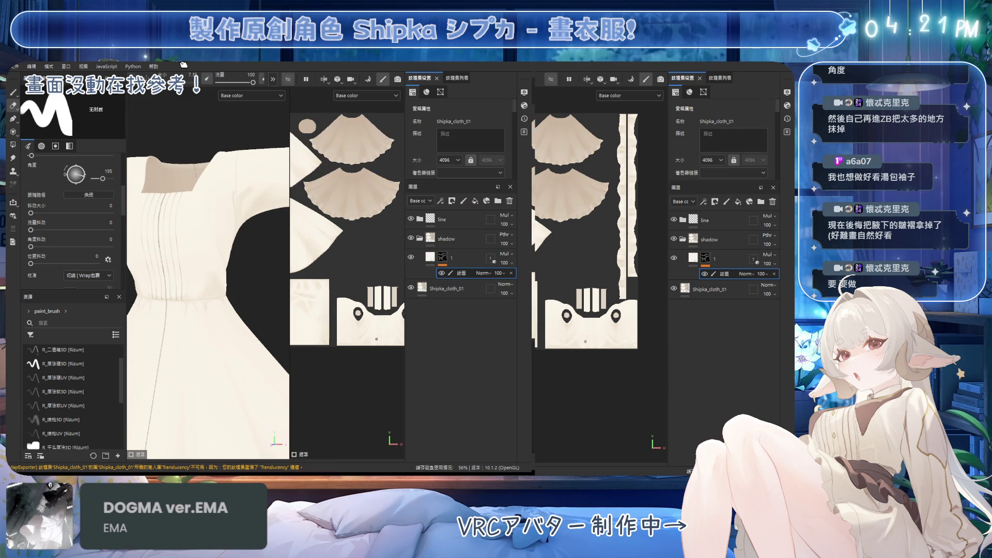
double_click(188, 65)
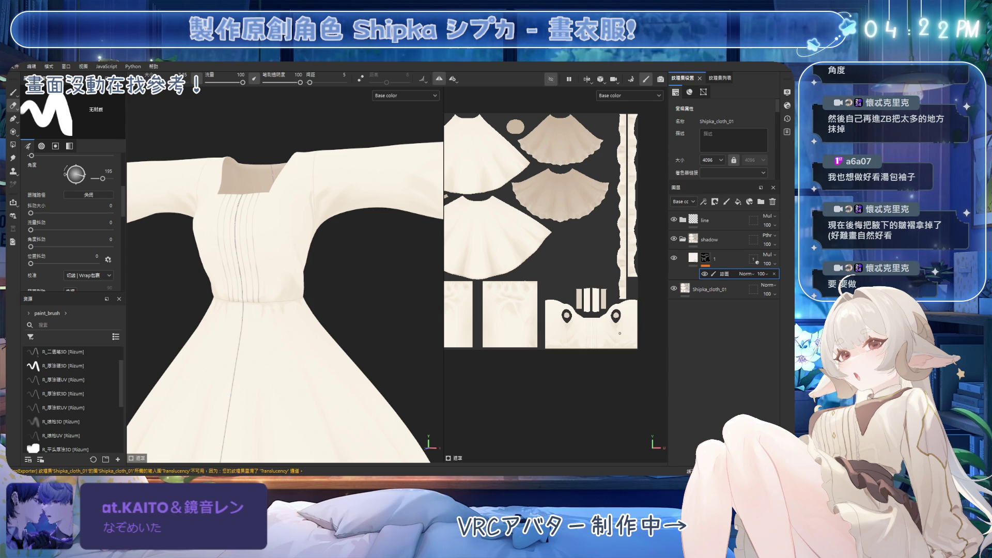
scroll(398, 241, up, 2)
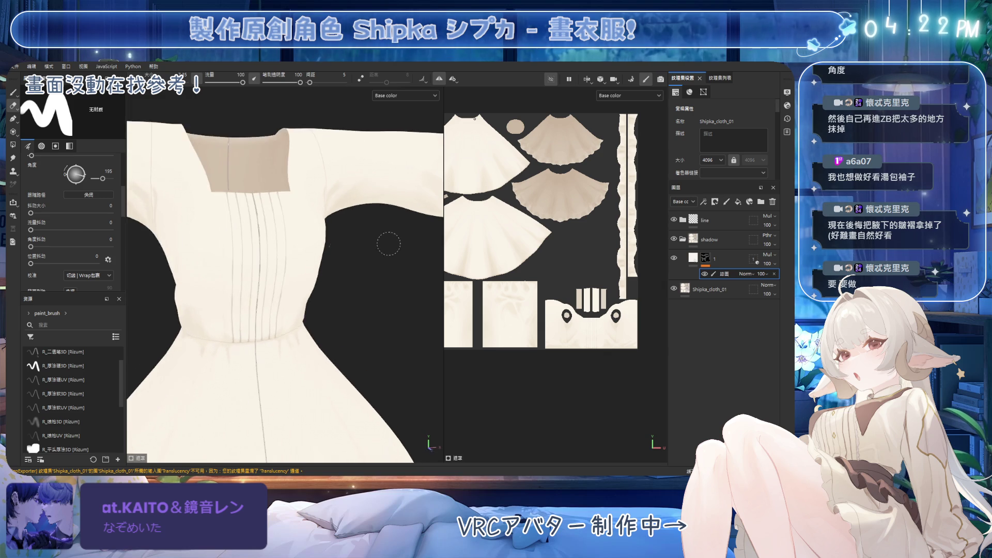
Step: Frame the bodice chest and shoulder, paint soft shading, then switch to the eraser
scroll(351, 243, down, 4)
mouse_move(327, 211)
alt+mouse_down()
mouse_move(299, 212)
mouse_move(276, 279)
alt+mouse_up()
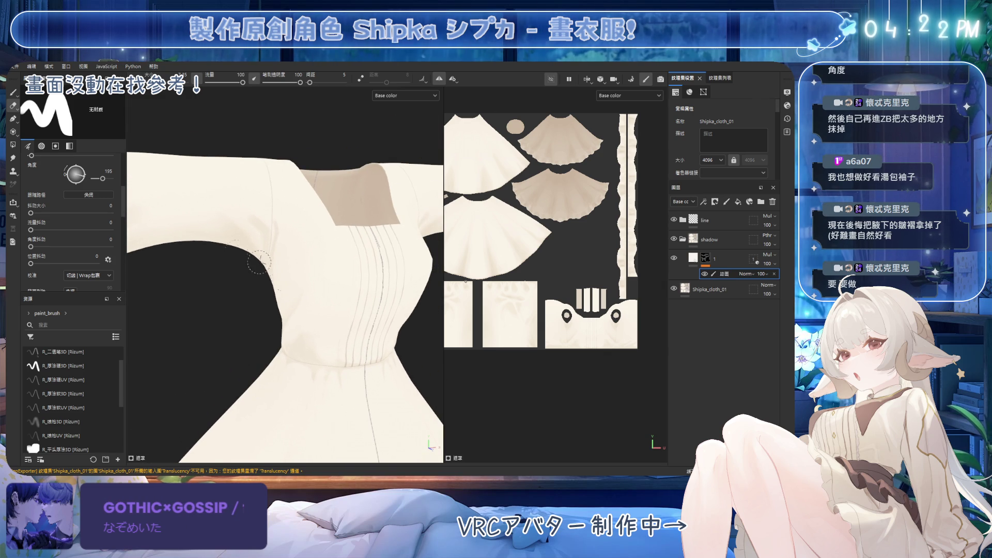
mouse_move(277, 210)
alt+mouse_down()
mouse_move(274, 195)
mouse_move(280, 208)
alt+mouse_up()
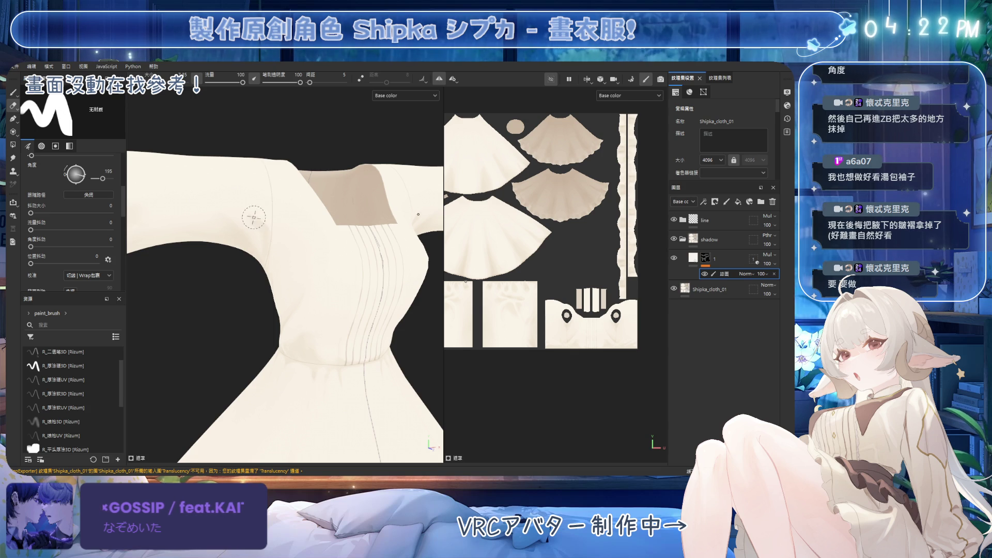
key(1)
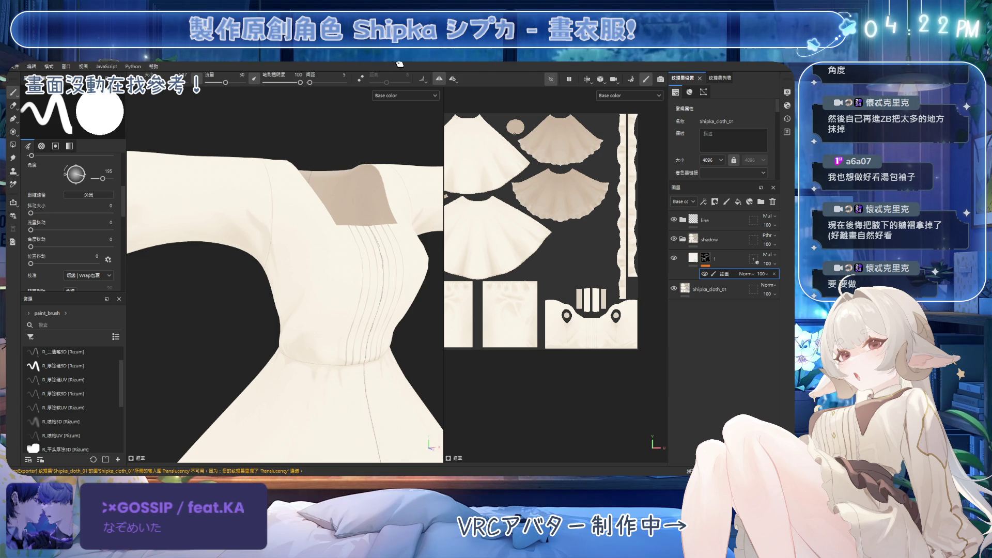
alt+drag(297, 266, 252, 245)
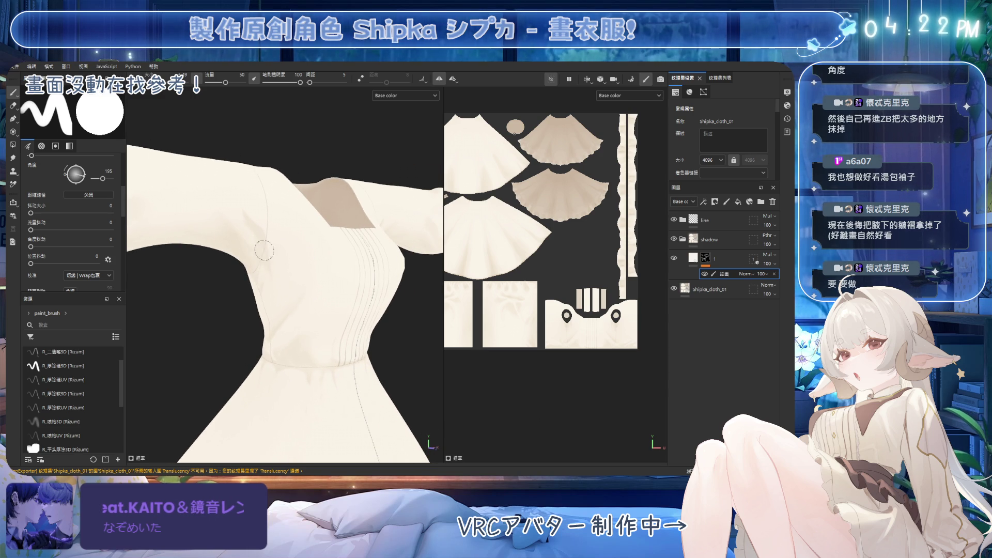
key(e)
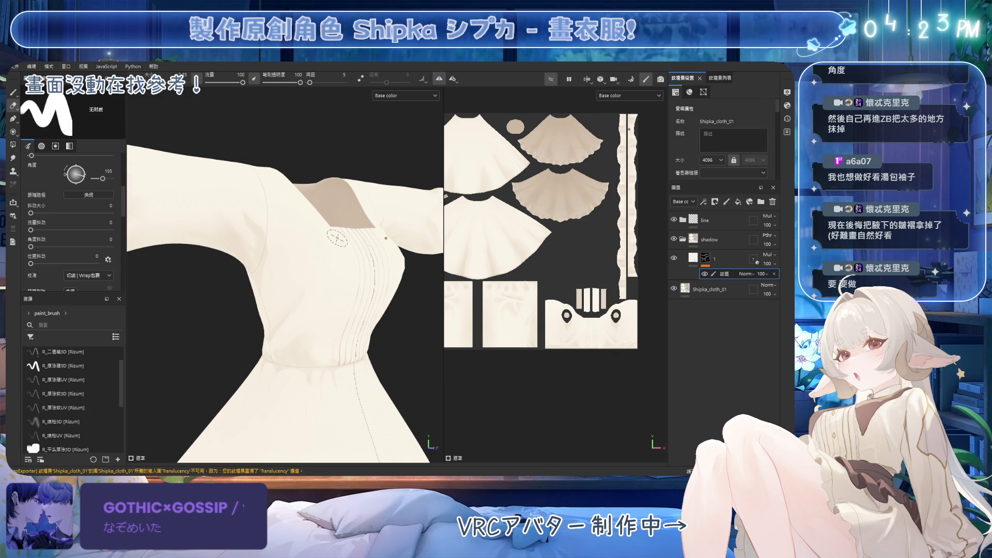
Step: Switch to the paint brush and make it much larger and softer
alt+drag(337, 236, 270, 236)
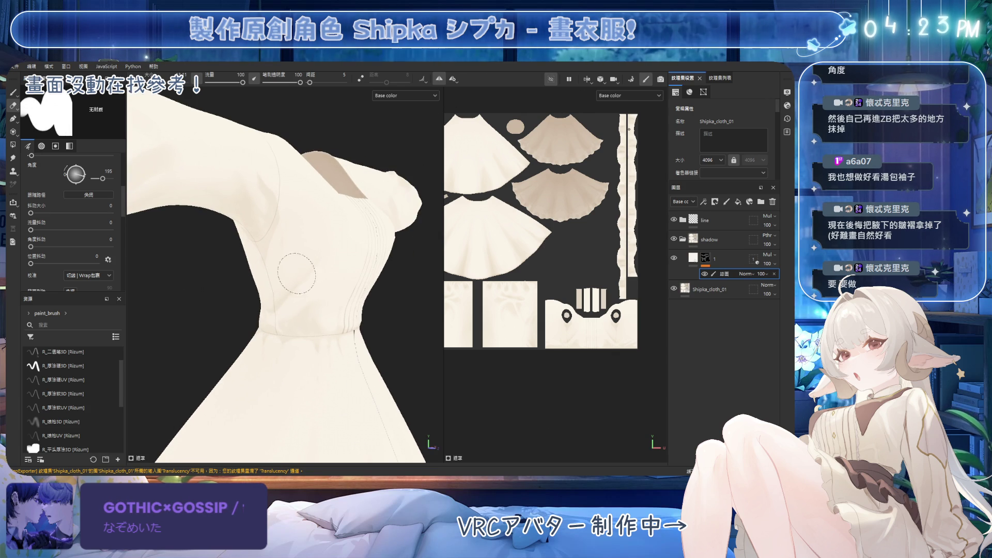
alt+drag(331, 259, 290, 282)
key(p)
mouse_move(275, 278)
ctrl+right_down()
mouse_move(289, 287)
mouse_move(287, 265)
mouse_move(301, 271)
ctrl+right_up()
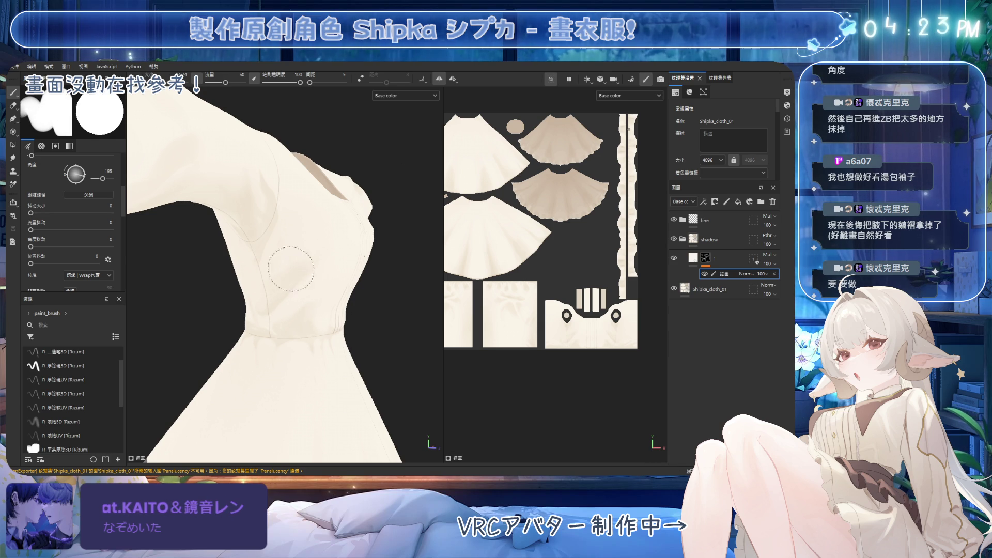
Step: Shade the bodice side under the raised arm, then load the R_厚塗軟3D eraser preset
middle_drag(297, 303, 323, 270)
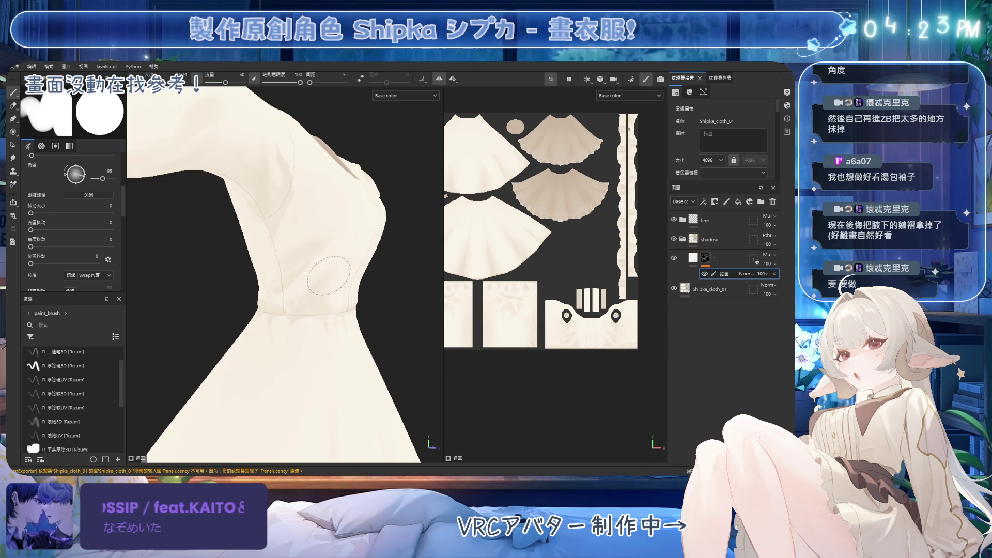
alt+drag(317, 295, 289, 274)
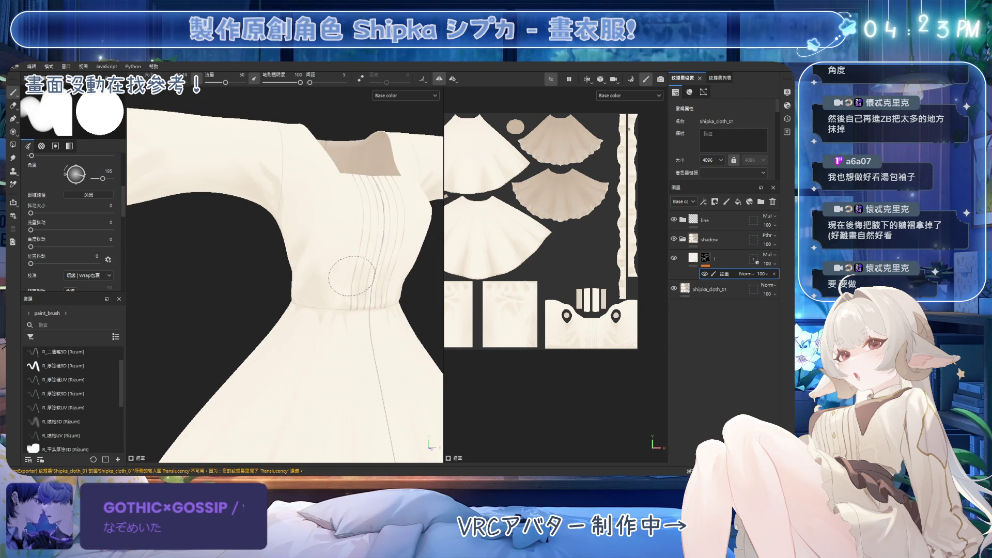
alt+drag(352, 289, 315, 304)
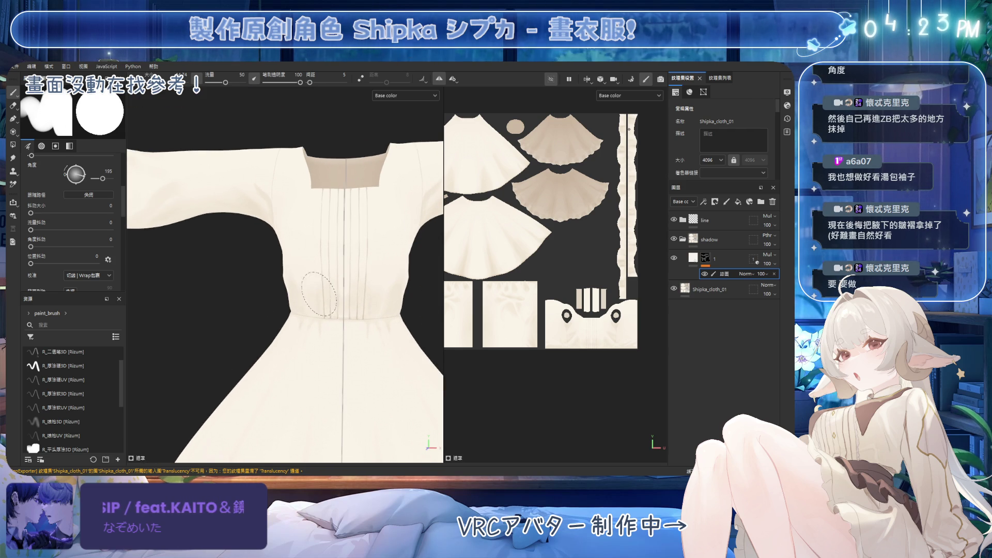
alt+drag(350, 294, 370, 283)
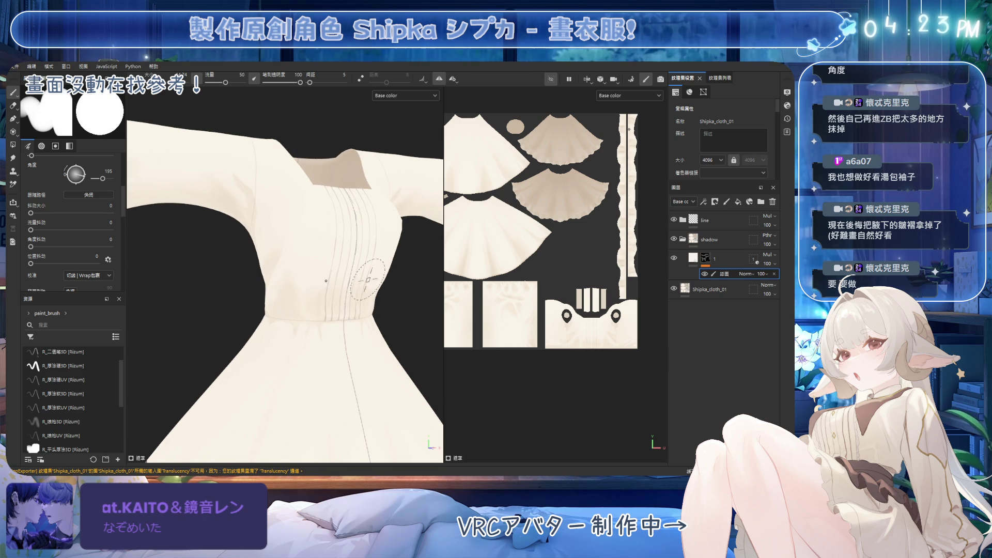
key(e)
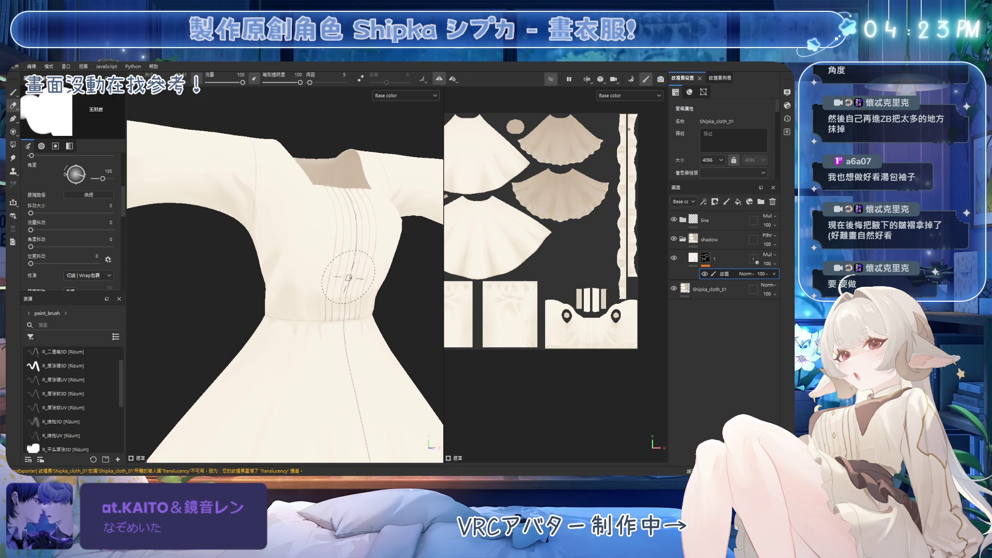
click(79, 394)
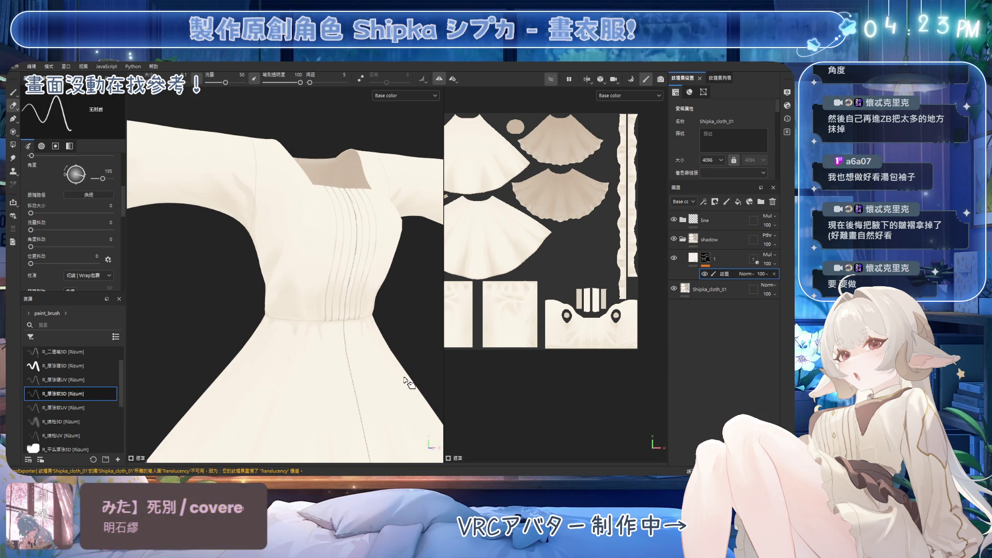
Step: Select the R_噴槍3D airbrush and shade the chest and collar, ending on the eraser
click(78, 422)
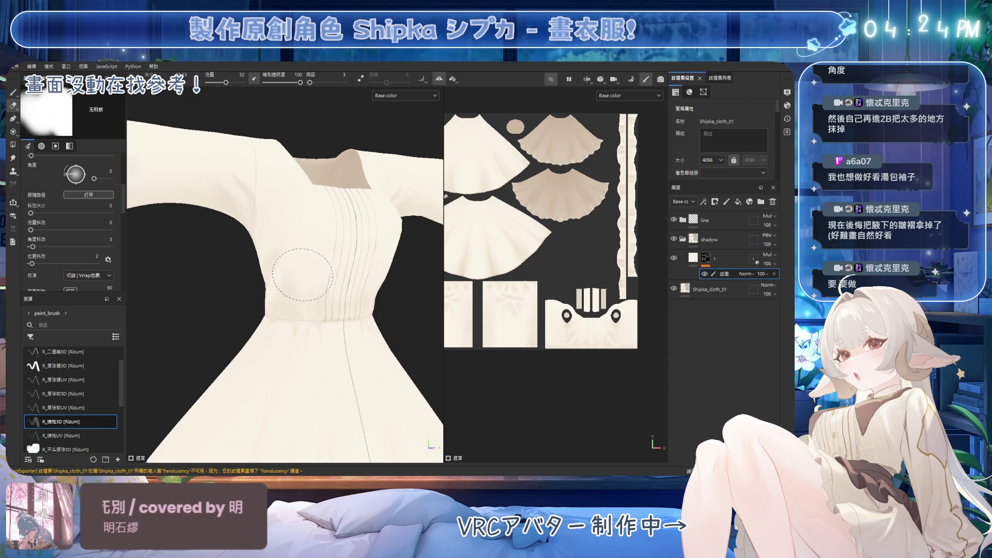
alt+drag(364, 284, 336, 287)
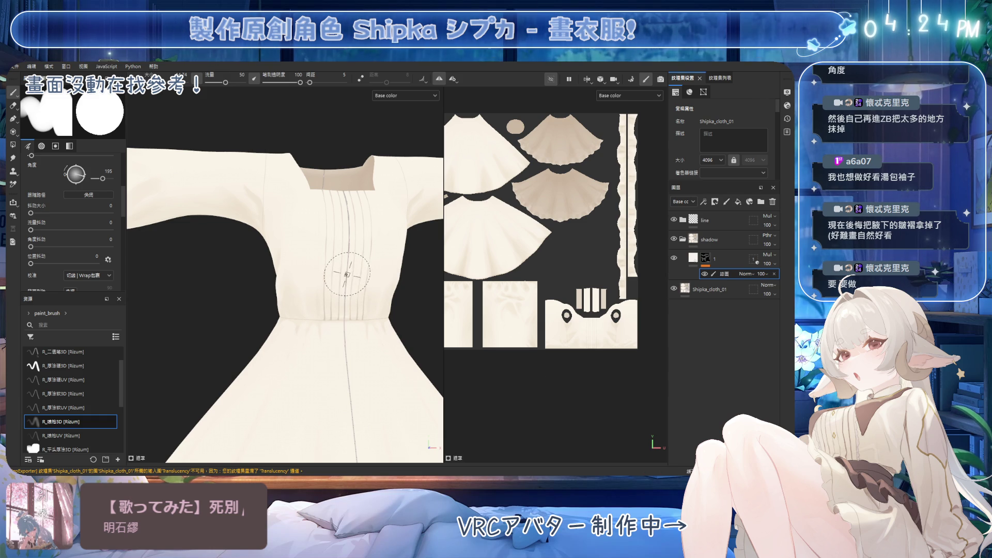
mouse_move(306, 260)
alt+mouse_down()
mouse_move(310, 284)
mouse_move(339, 279)
mouse_move(269, 256)
mouse_move(310, 271)
mouse_move(356, 264)
mouse_move(358, 246)
mouse_move(327, 260)
mouse_move(232, 232)
mouse_move(293, 243)
mouse_move(316, 259)
alt+mouse_up()
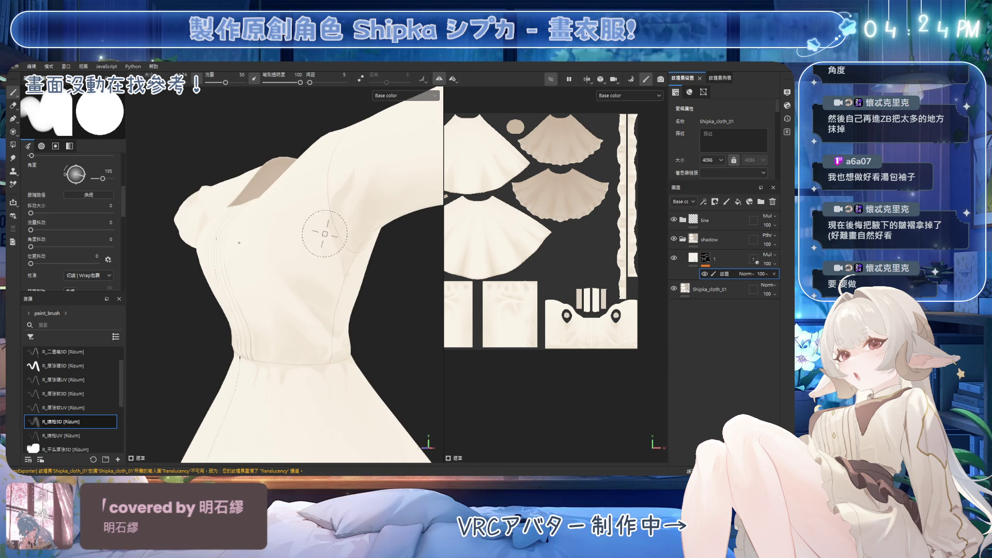
key(e)
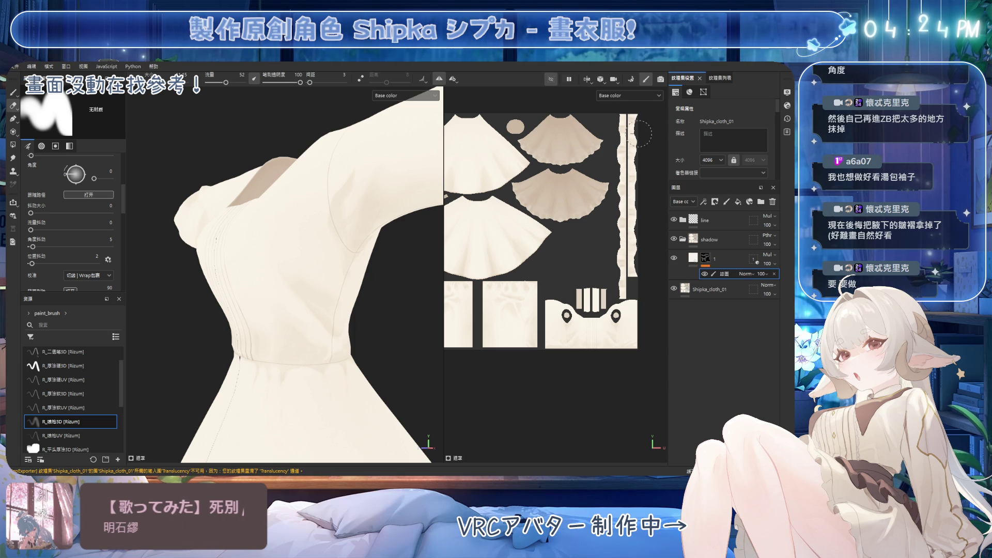
Step: Enlarge the soft brush and shade the torso side, alternating painting and erasing
mouse_move(328, 225)
alt+mouse_down()
mouse_move(355, 271)
mouse_move(310, 257)
mouse_move(288, 264)
alt+mouse_up()
key(bracketright)
key(bracketright)
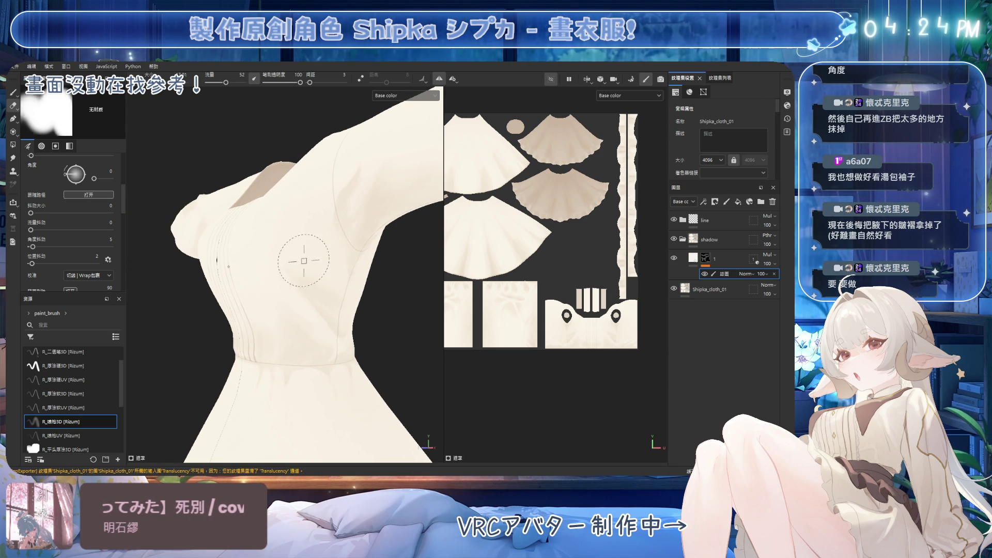
mouse_move(283, 261)
alt+mouse_down()
mouse_move(313, 341)
mouse_move(316, 300)
mouse_move(320, 316)
mouse_move(298, 319)
alt+mouse_up()
key(1)
key(2)
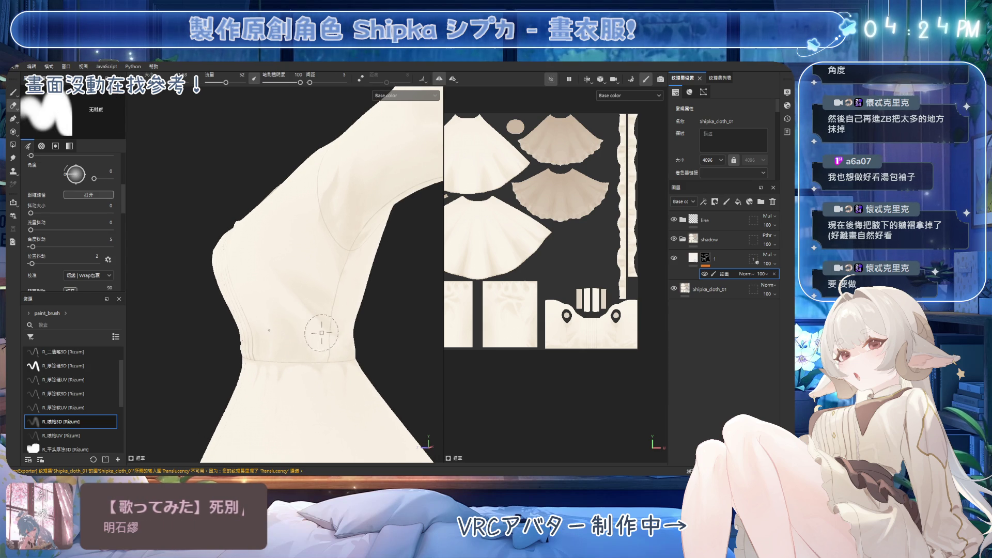
ctrl+right_drag(318, 336, 322, 351)
mouse_move(289, 263)
alt+mouse_down()
mouse_move(310, 289)
mouse_move(343, 299)
mouse_move(246, 310)
mouse_move(332, 348)
mouse_move(383, 259)
alt+mouse_up()
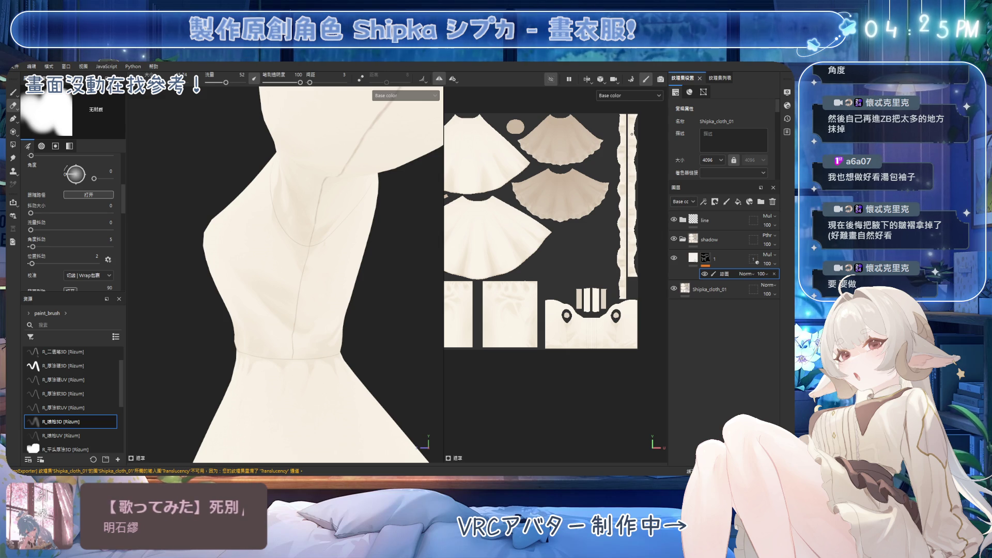
alt+drag(325, 265, 299, 288)
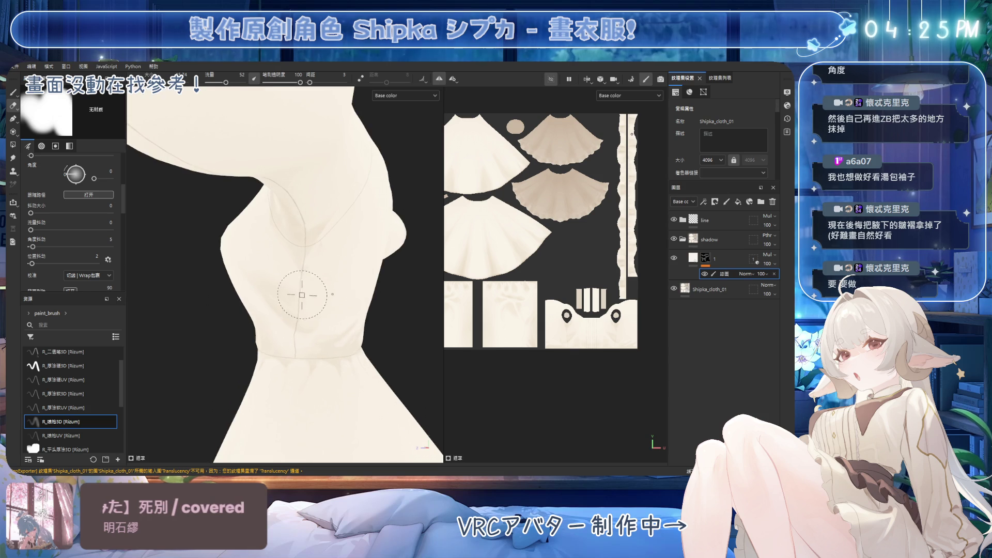
Step: Continue softening the front bodice and waist shading around the raised arm and sleeves
key(1)
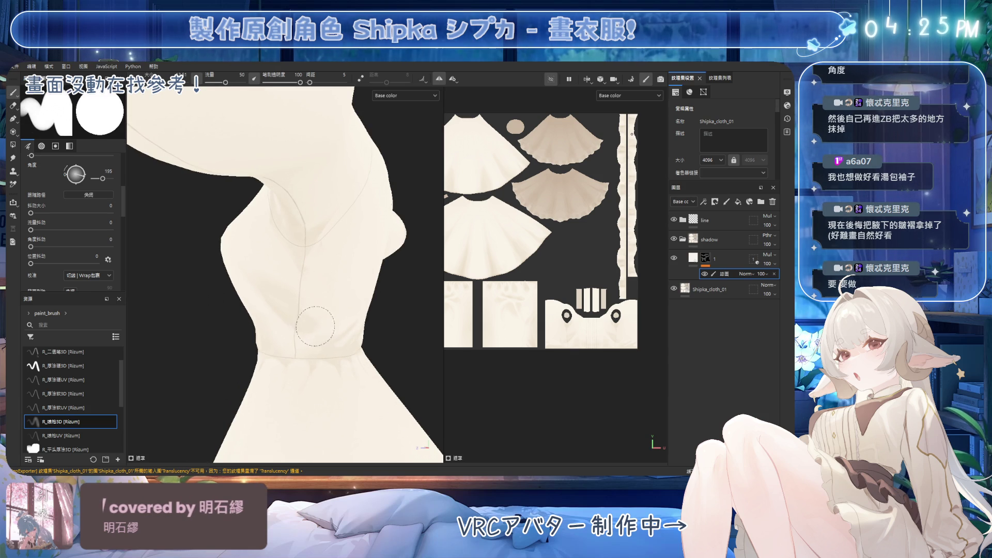
mouse_move(326, 337)
alt+mouse_down()
mouse_move(288, 343)
mouse_move(283, 314)
alt+mouse_up()
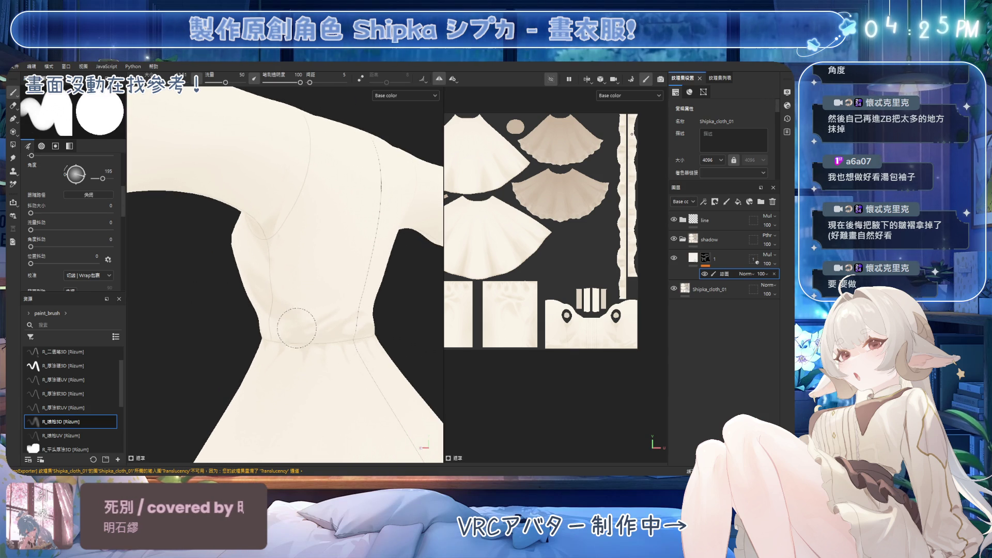
alt+drag(278, 337, 322, 322)
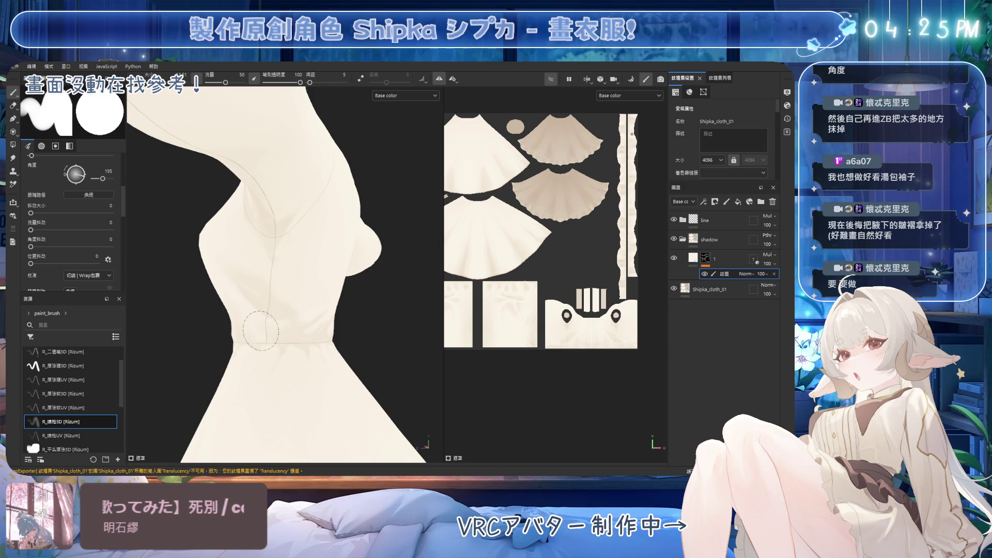
mouse_move(286, 334)
alt+mouse_down()
mouse_move(310, 338)
mouse_move(331, 286)
mouse_move(312, 279)
alt+mouse_up()
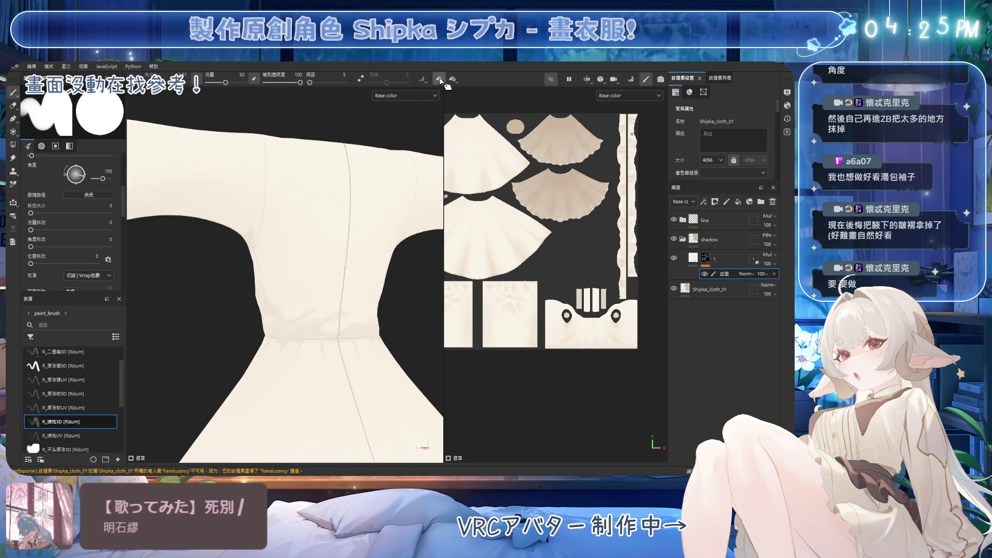
key(e)
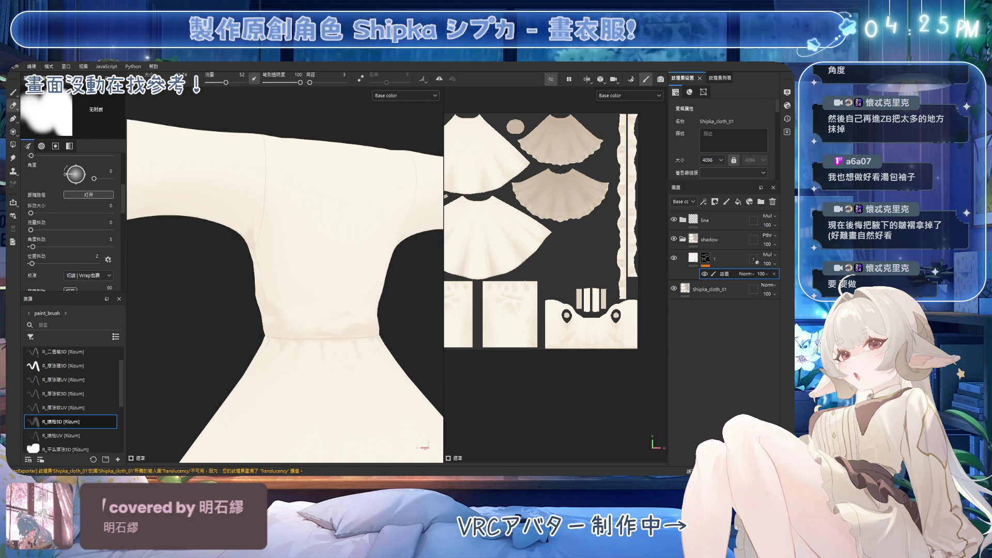
mouse_move(316, 269)
alt+mouse_down()
mouse_move(332, 284)
mouse_move(310, 242)
alt+mouse_up()
key(1)
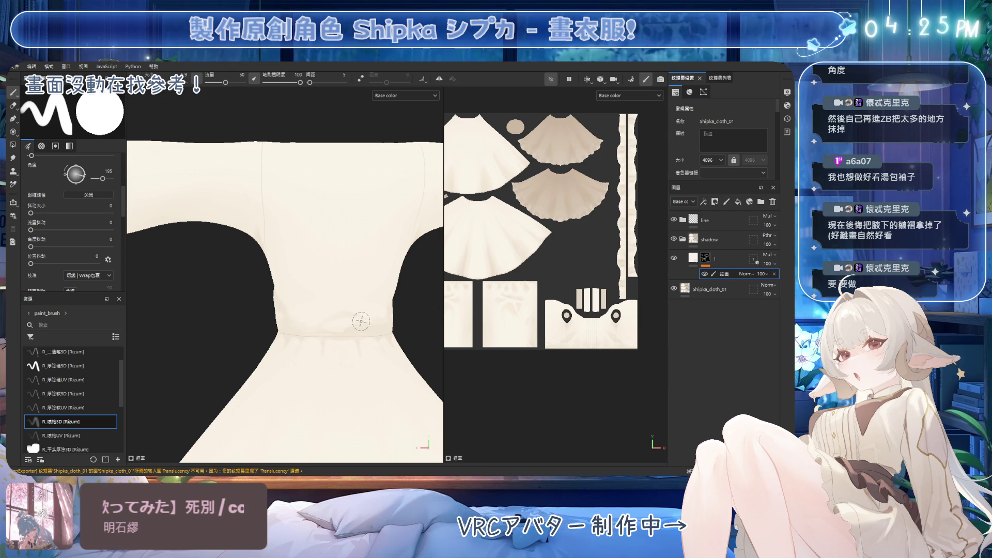
key(2)
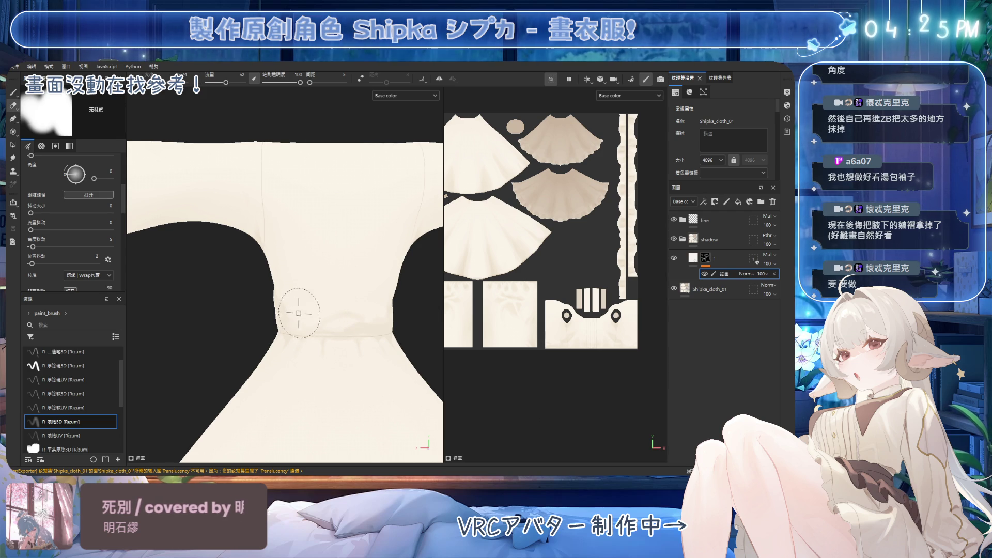
mouse_move(314, 296)
alt+mouse_down()
mouse_move(337, 281)
mouse_move(345, 314)
alt+mouse_up()
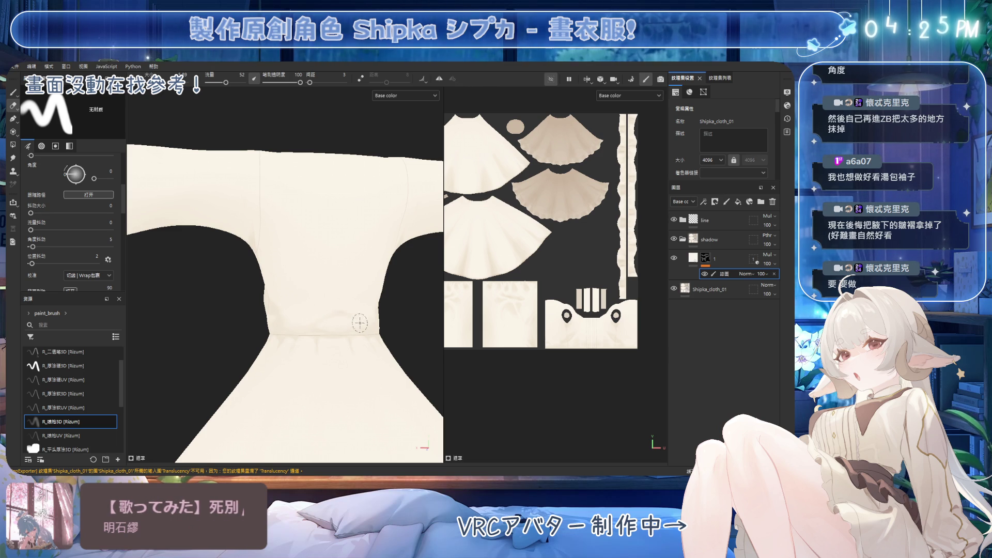
mouse_move(362, 321)
alt+mouse_down()
mouse_move(303, 336)
mouse_move(249, 329)
mouse_move(347, 296)
mouse_move(315, 305)
mouse_move(320, 330)
alt+mouse_up()
key(1)
scroll(328, 310, up, 3)
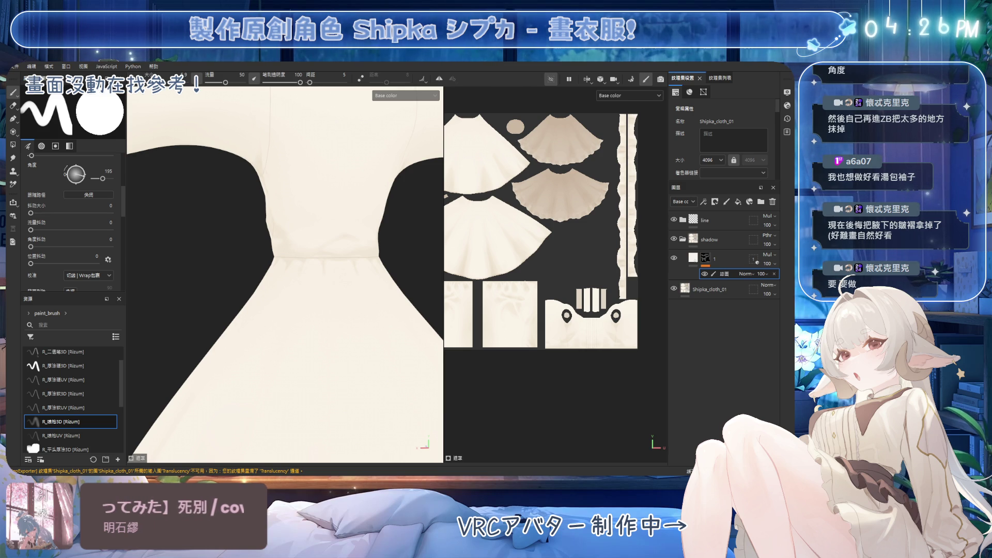
Step: Turn on mirror symmetry and paint soft shadows beneath the sleeve and armpit
mouse_move(374, 232)
alt+mouse_down()
mouse_move(301, 235)
mouse_move(343, 273)
mouse_move(374, 268)
alt+mouse_up()
click(439, 78)
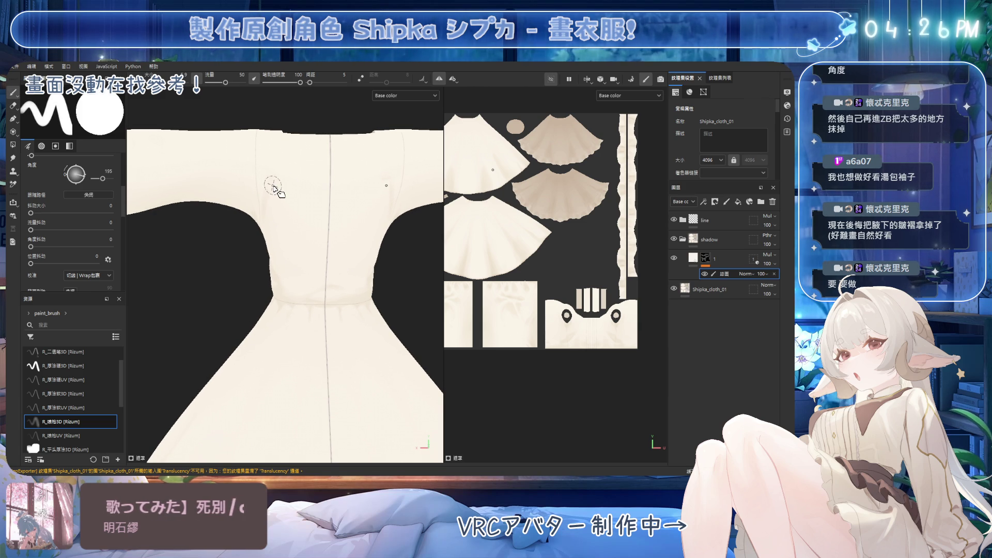
mouse_move(256, 209)
alt+mouse_down()
mouse_move(293, 199)
mouse_move(315, 228)
mouse_move(292, 208)
alt+mouse_up()
key(e)
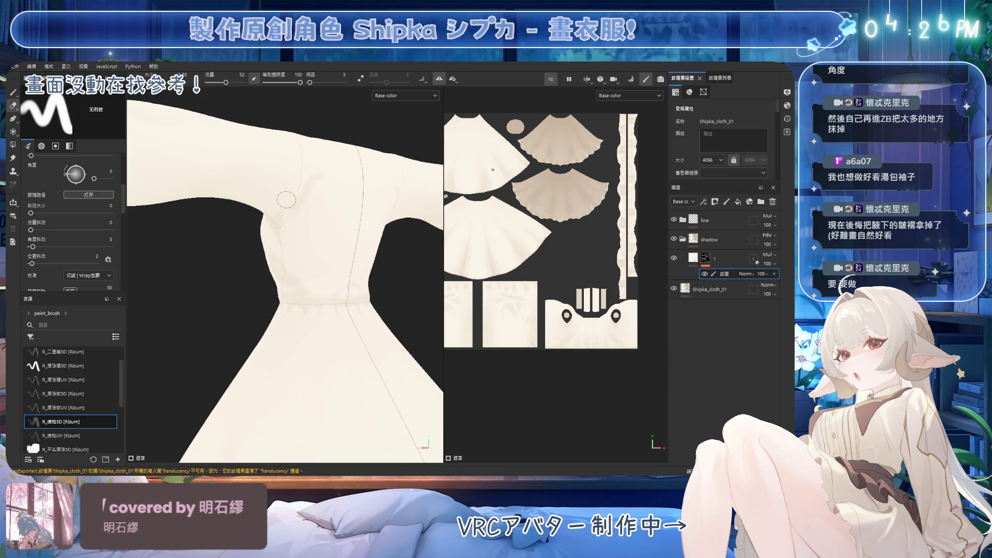
key(b)
alt+drag(293, 190, 311, 206)
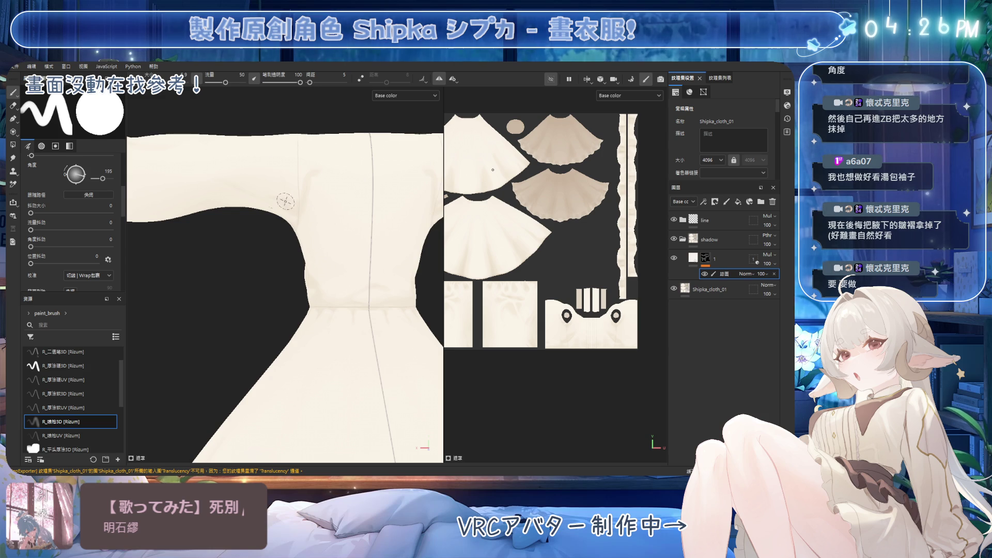
mouse_move(338, 195)
alt+mouse_down()
mouse_move(224, 169)
mouse_move(377, 197)
mouse_move(336, 212)
mouse_move(325, 172)
mouse_move(327, 227)
mouse_move(313, 209)
alt+mouse_up()
Step: Refine the side seam shading, erasing at brush size 22 and painting with a larger brush
key(e)
ctrl+right_drag(314, 209, 304, 213)
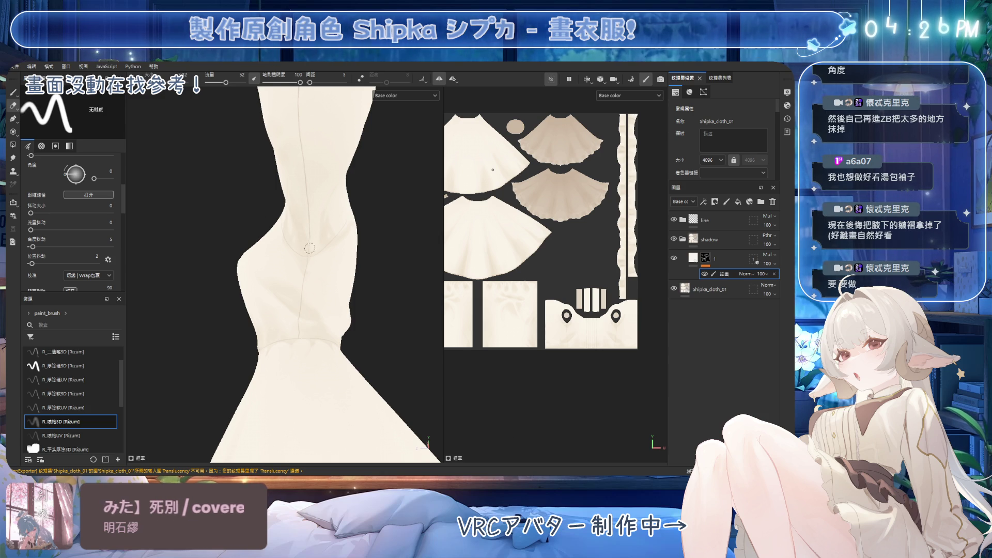
alt+drag(302, 258, 307, 255)
key(1)
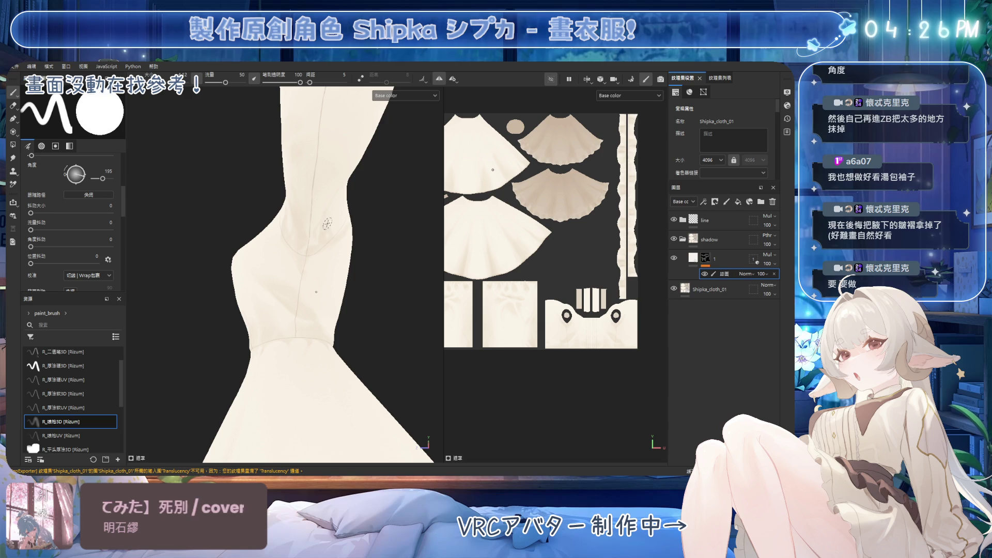
key(bracketright)
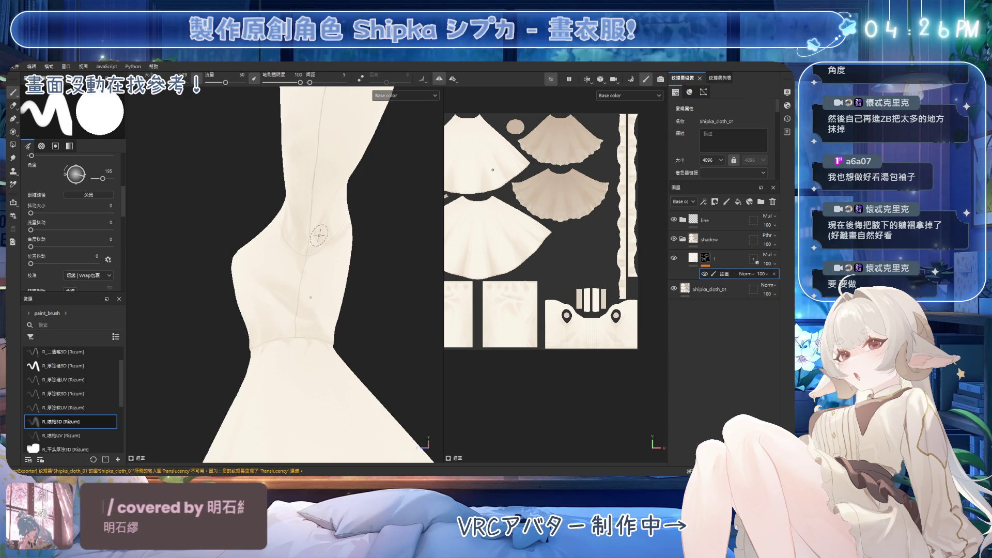
mouse_move(301, 246)
alt+mouse_down()
mouse_move(348, 231)
mouse_move(310, 261)
mouse_move(265, 268)
mouse_move(291, 240)
mouse_move(305, 242)
mouse_move(271, 217)
alt+mouse_up()
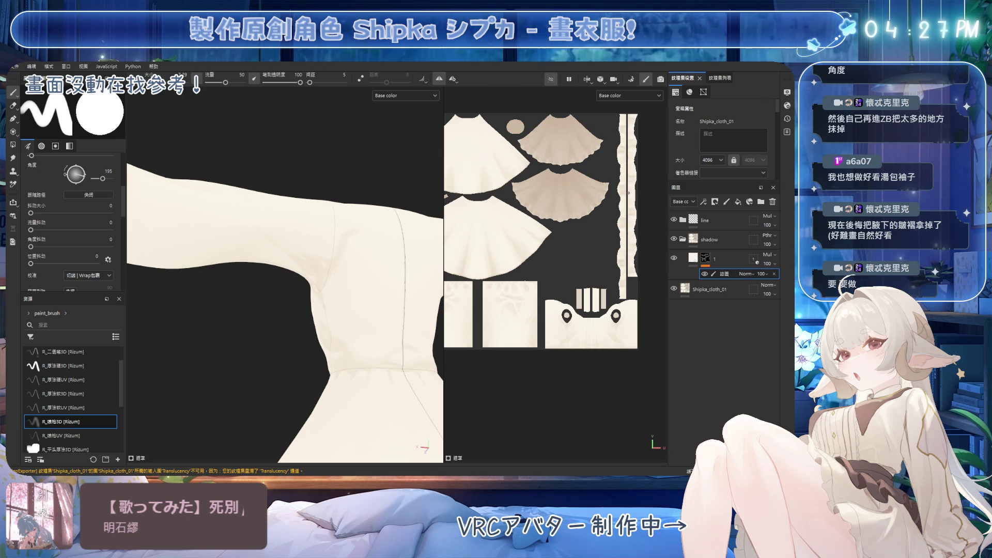
mouse_move(405, 301)
alt+mouse_down()
mouse_move(315, 321)
mouse_move(335, 304)
mouse_move(338, 287)
mouse_move(323, 272)
alt+mouse_up()
click(683, 220)
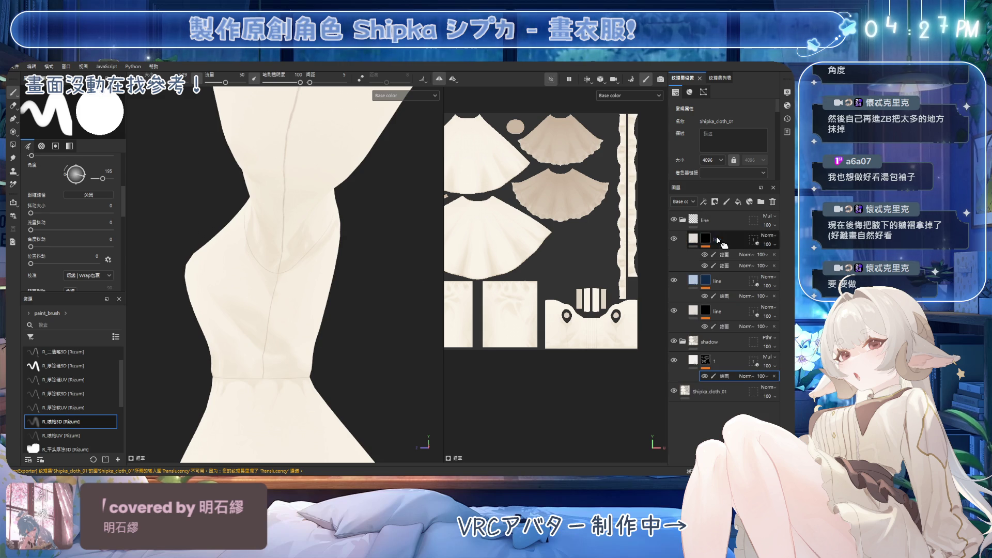
Step: Select the line folder's path effect and pick points on the armhole seam path
click(723, 254)
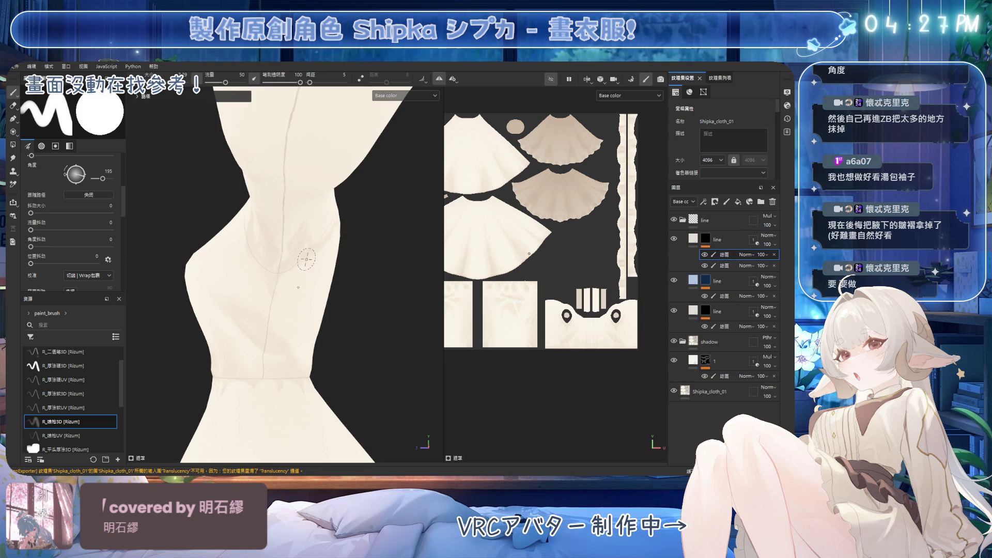
click(13, 118)
alt+drag(217, 237, 262, 247)
click(247, 252)
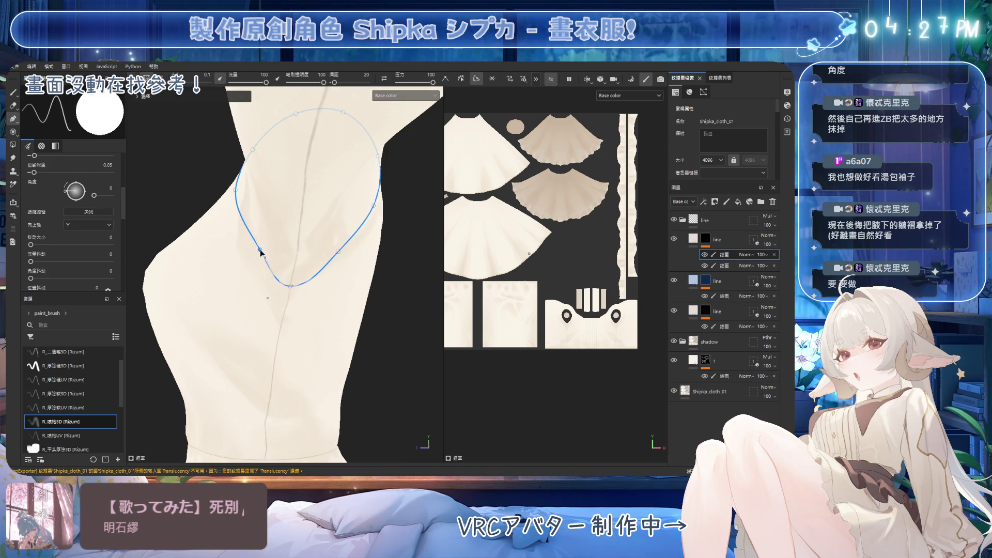
click(291, 287)
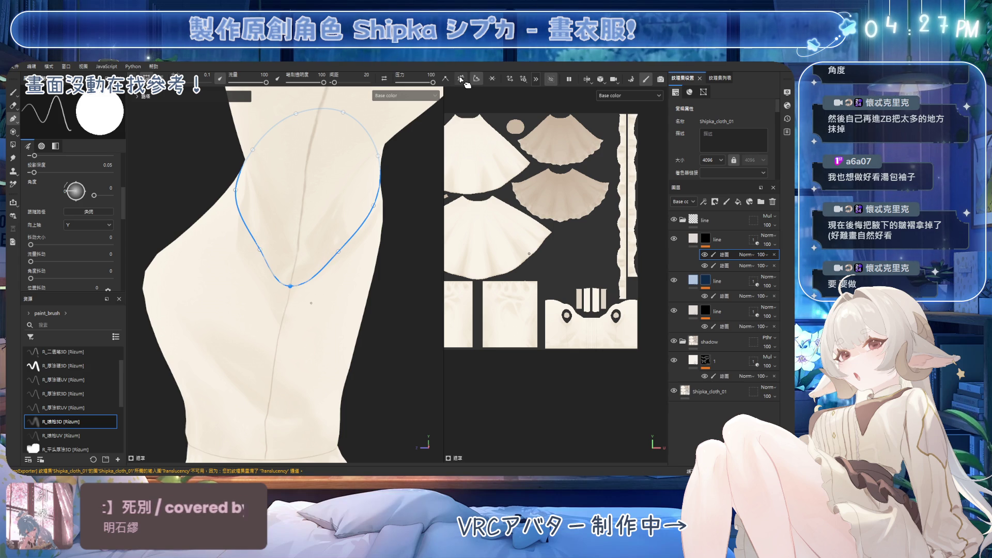
click(446, 79)
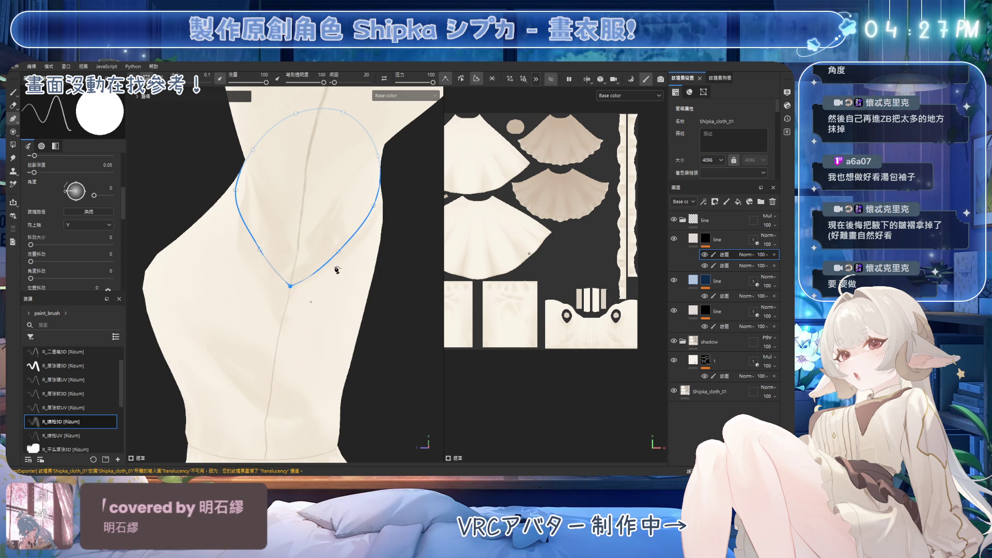
Step: Nudge the right armhole point slightly left to reshape the seam curve
click(260, 251)
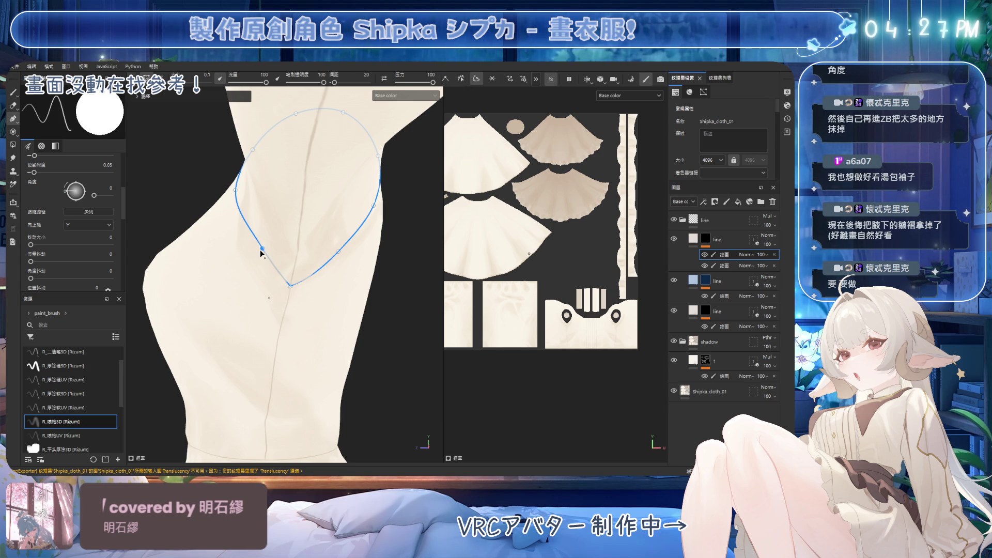
shift+click(338, 253)
click(336, 252)
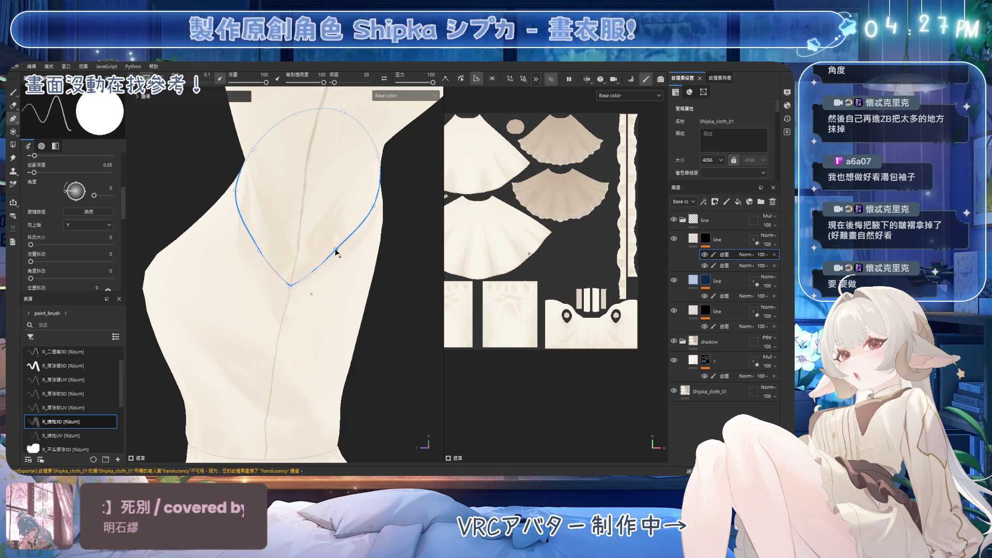
mouse_move(338, 254)
alt+mouse_down()
mouse_move(290, 267)
mouse_move(319, 241)
mouse_move(277, 237)
mouse_move(295, 255)
mouse_move(347, 266)
alt+mouse_up()
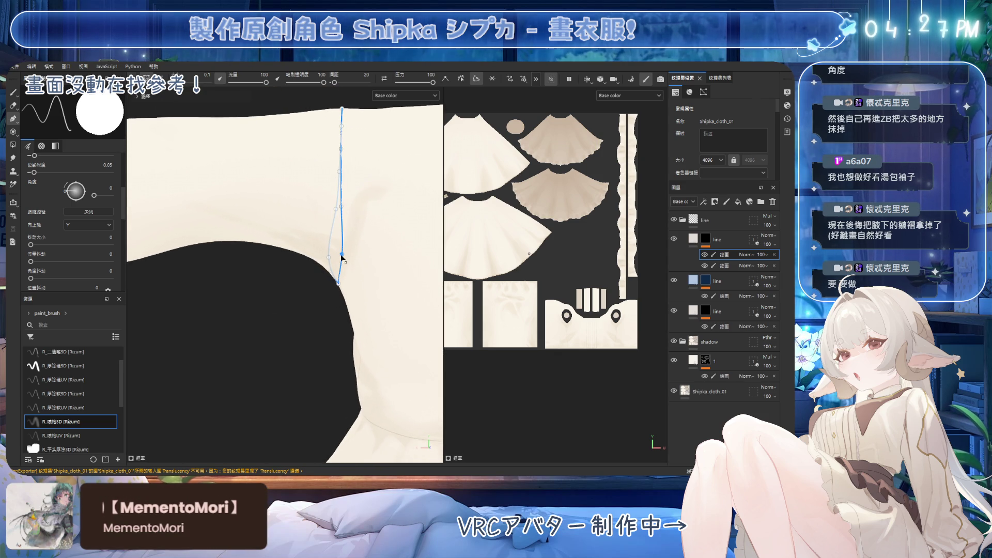
mouse_move(341, 256)
mouse_down()
mouse_move(320, 308)
mouse_move(288, 288)
mouse_move(383, 274)
mouse_move(321, 312)
mouse_move(349, 286)
mouse_move(327, 257)
mouse_move(315, 256)
mouse_move(232, 288)
mouse_move(237, 316)
mouse_up()
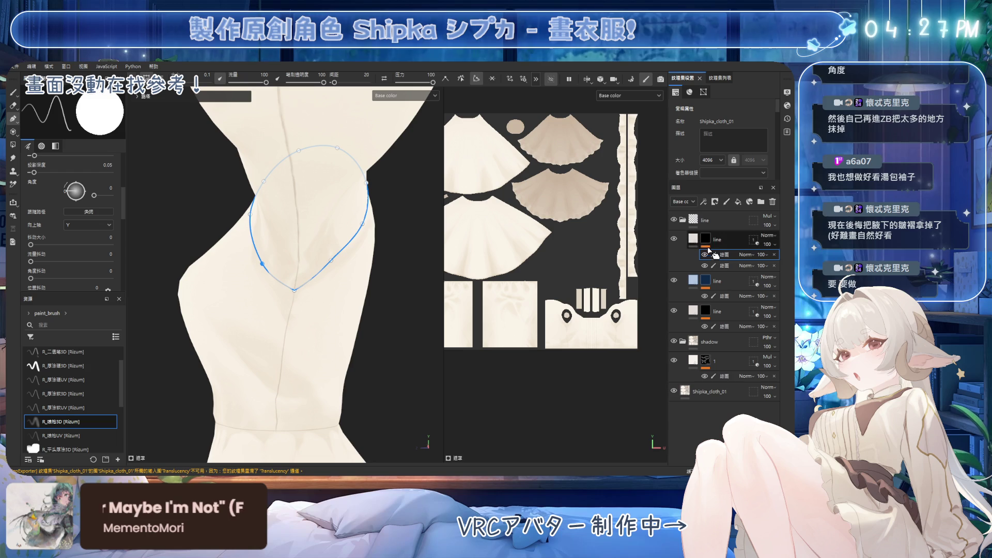
click(718, 239)
Step: Check the armhole seam from the side, collapse the line group and select layer 1
mouse_move(348, 285)
alt+mouse_down()
mouse_move(358, 283)
mouse_move(348, 283)
mouse_move(366, 324)
alt+mouse_up()
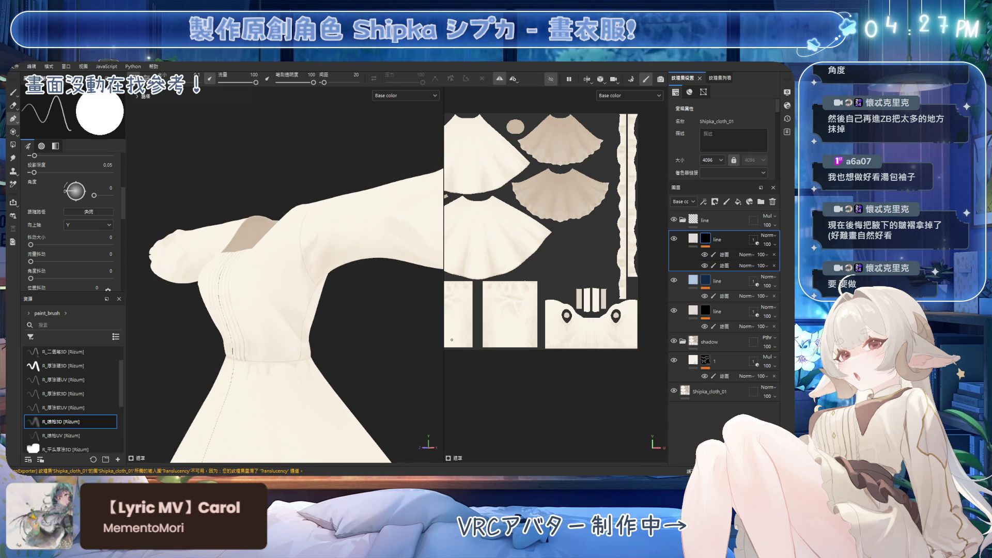
scroll(284, 289, up, 2)
alt+drag(289, 316, 327, 316)
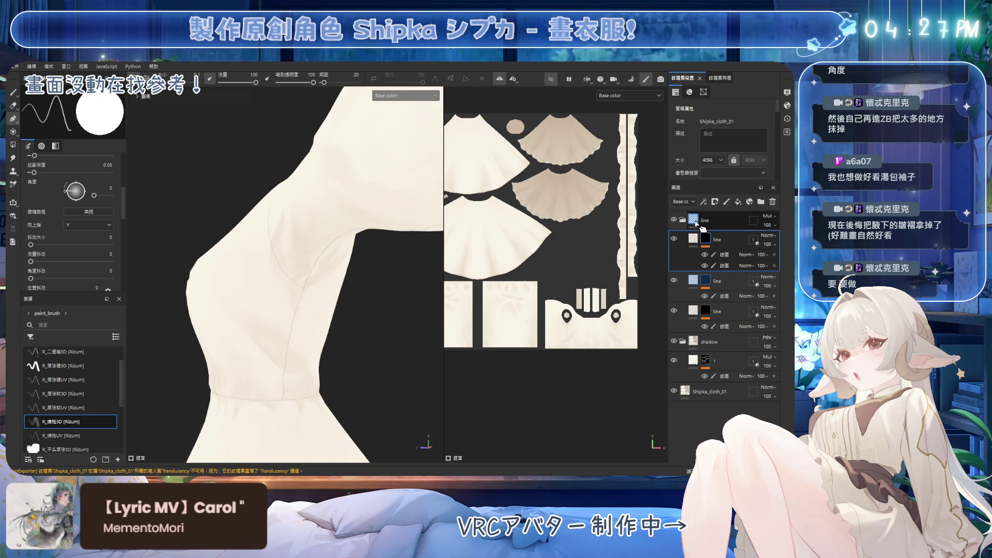
click(683, 221)
click(723, 259)
mouse_move(330, 299)
alt+mouse_down()
mouse_move(355, 300)
mouse_move(357, 277)
alt+mouse_up()
click(728, 275)
Step: Inspect layer 1's mask and painted strokes, then return to its base colour
key(1)
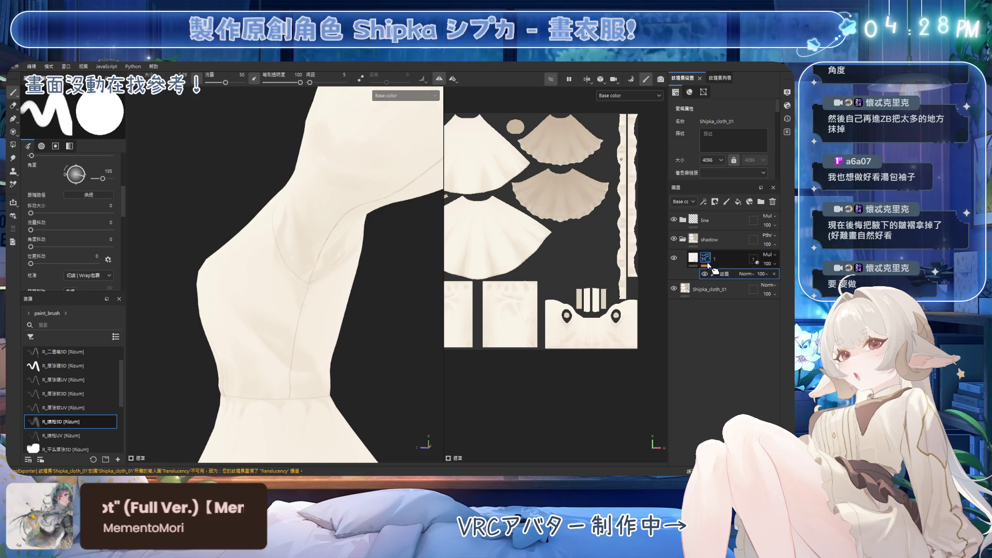
click(705, 261)
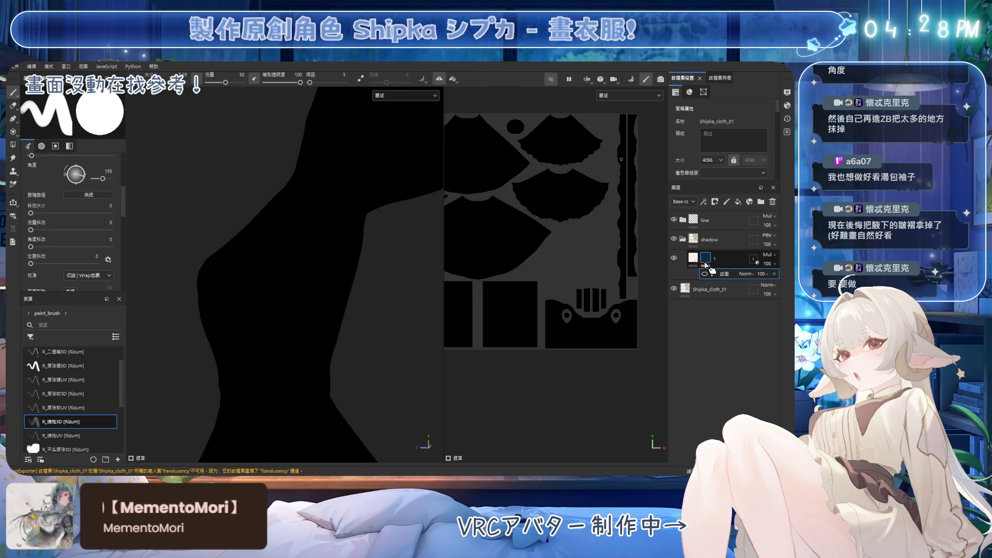
click(705, 274)
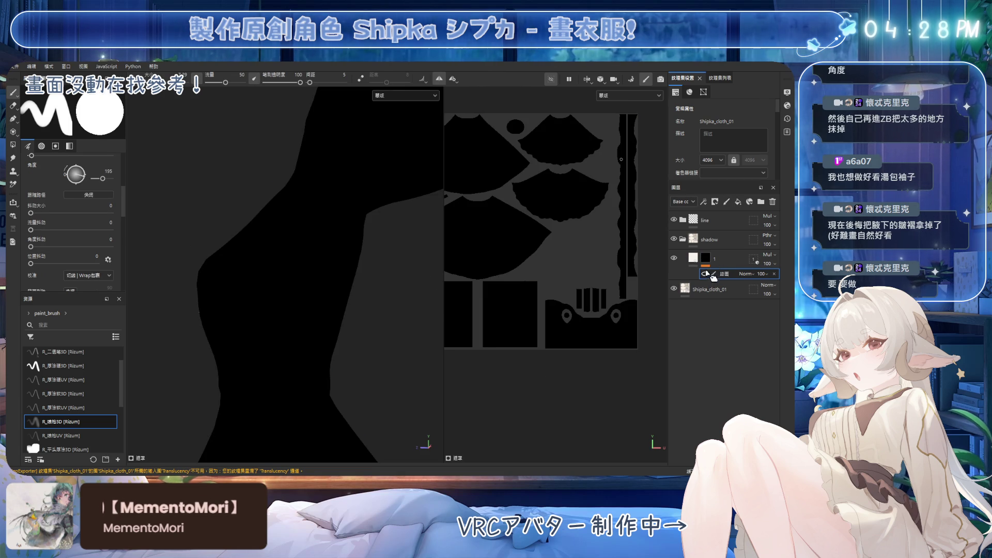
click(715, 276)
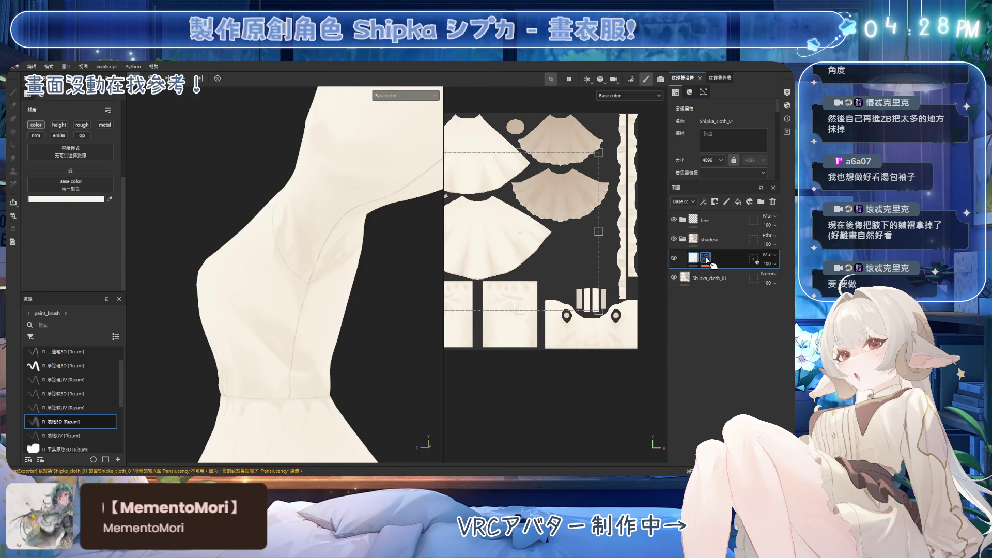
mouse_move(336, 318)
alt+mouse_down()
mouse_move(309, 287)
mouse_move(335, 245)
mouse_move(310, 240)
alt+mouse_up()
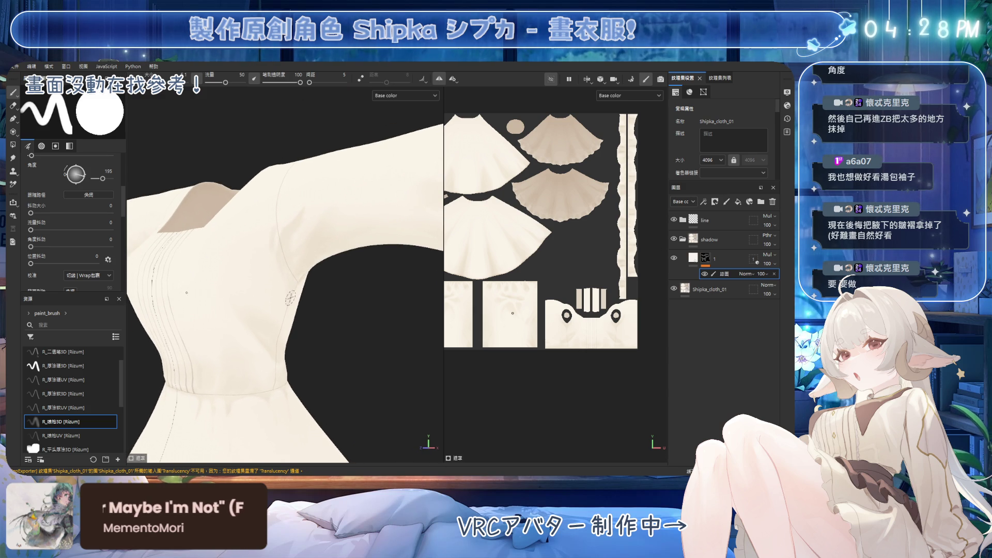
mouse_move(276, 279)
alt+mouse_down()
mouse_move(289, 261)
mouse_move(283, 270)
alt+mouse_up()
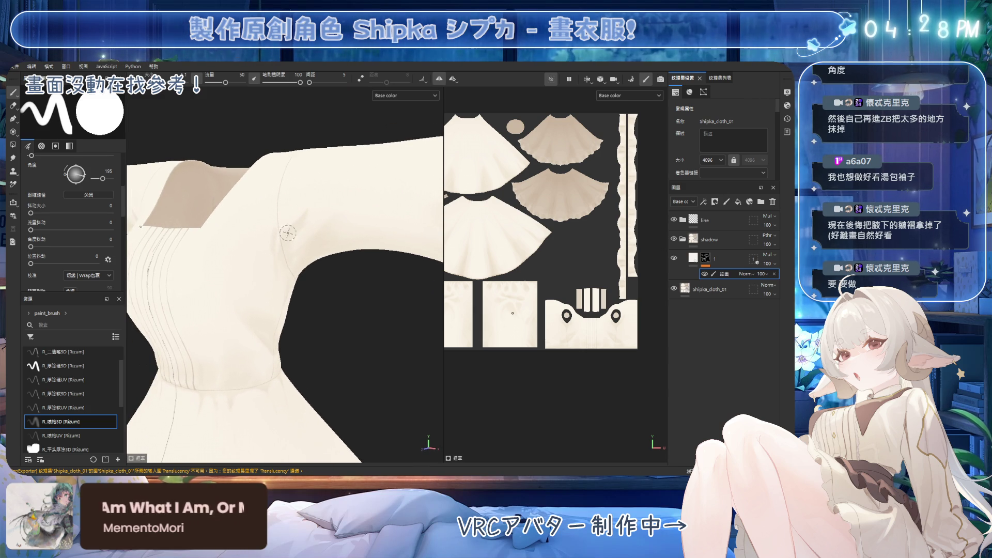
Step: Switch to the eraser with the soft R_厚塗軟3D brush preset
key(e)
click(67, 394)
alt+drag(305, 217, 321, 209)
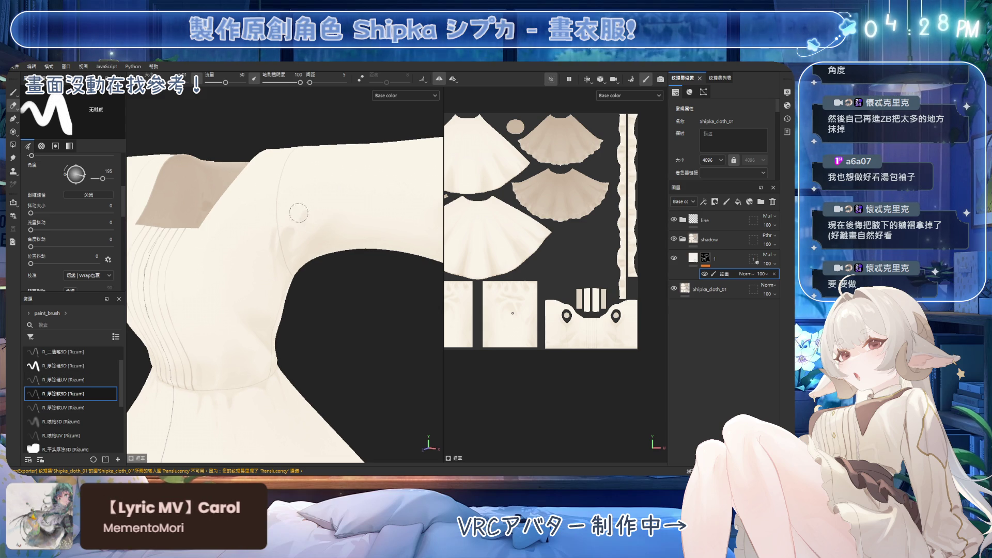
alt+drag(309, 211, 305, 219)
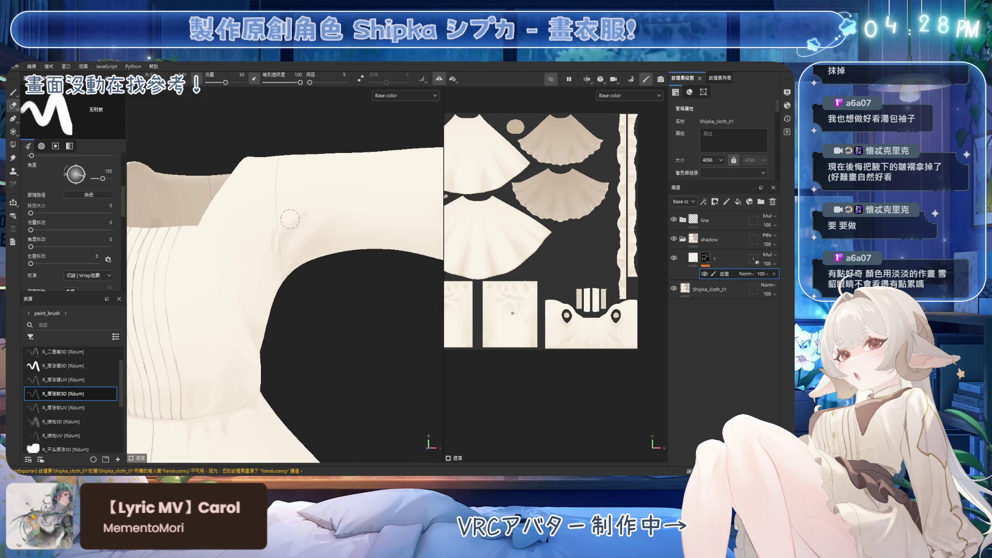
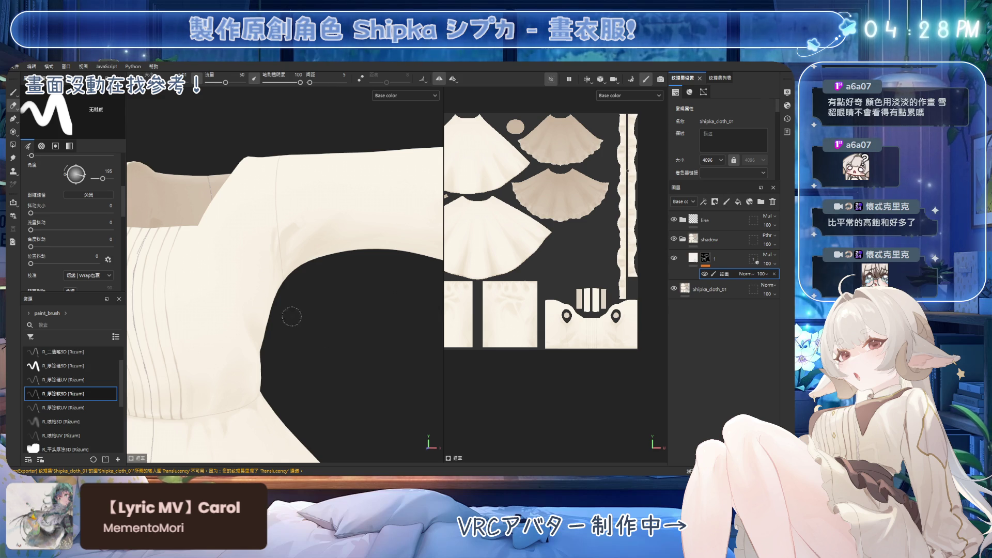
Step: Shade the shoulder and underarm with the Paint brush, touching up with the Eraser
mouse_move(357, 300)
alt+mouse_down()
mouse_move(300, 257)
mouse_move(282, 278)
alt+mouse_up()
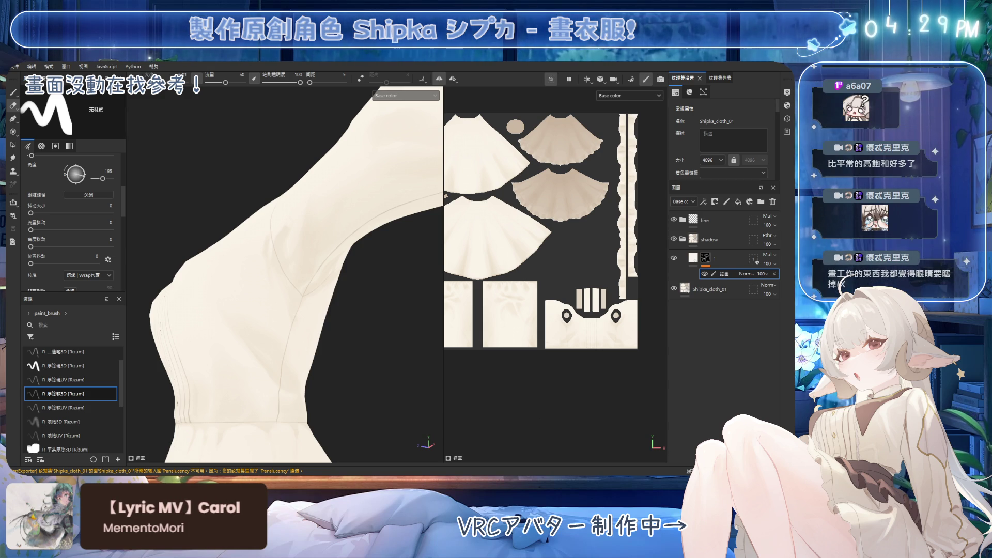
mouse_move(379, 275)
alt+mouse_down()
mouse_move(347, 303)
mouse_move(333, 304)
mouse_move(322, 236)
alt+mouse_up()
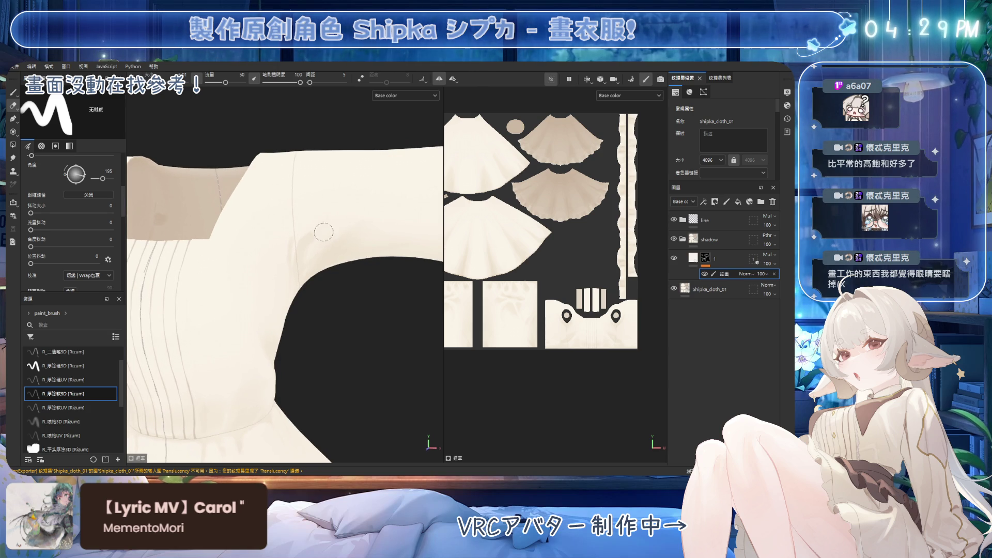
key(1)
mouse_move(301, 252)
alt+mouse_down()
mouse_move(269, 281)
mouse_move(284, 289)
mouse_move(265, 301)
mouse_move(321, 294)
mouse_move(298, 263)
alt+mouse_up()
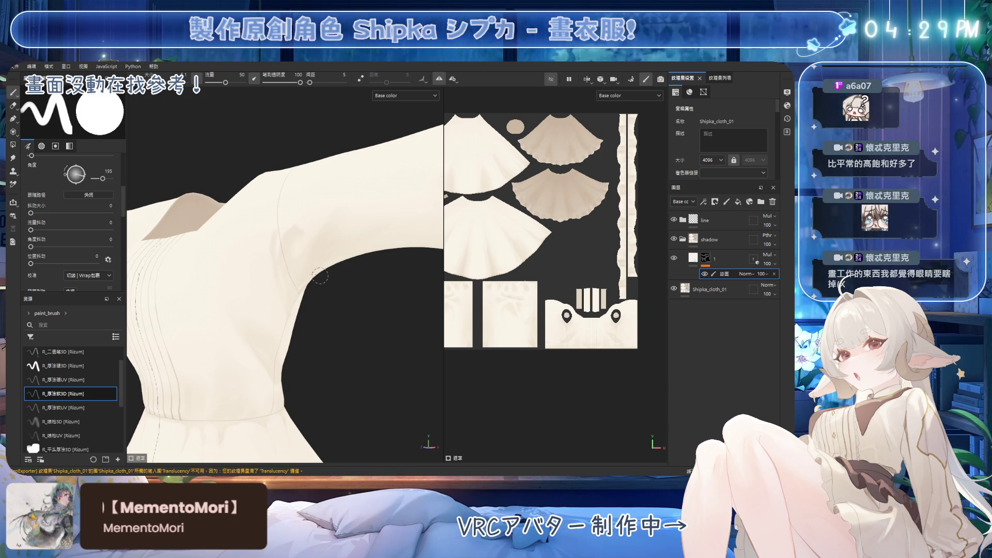
alt+drag(320, 275, 286, 212)
key(e)
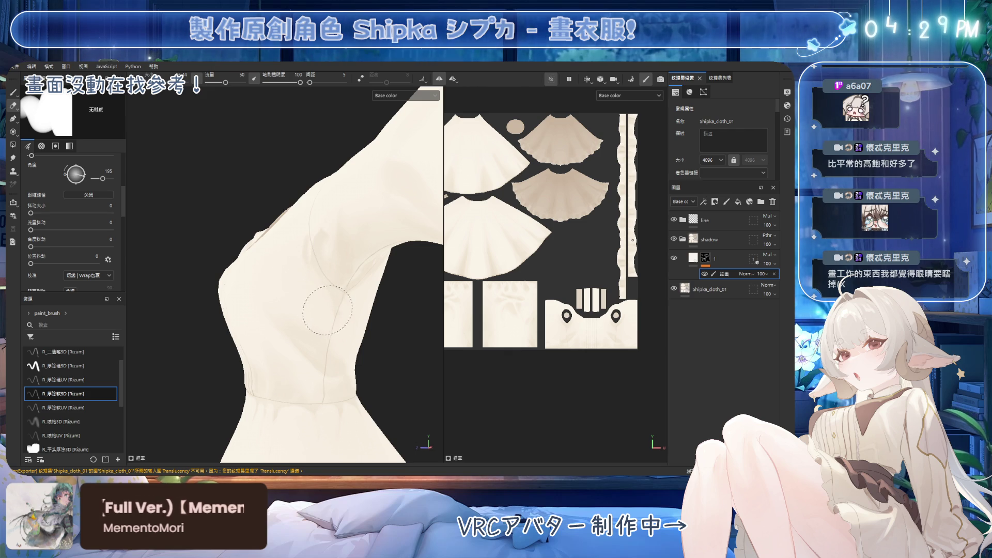
alt+drag(372, 298, 352, 289)
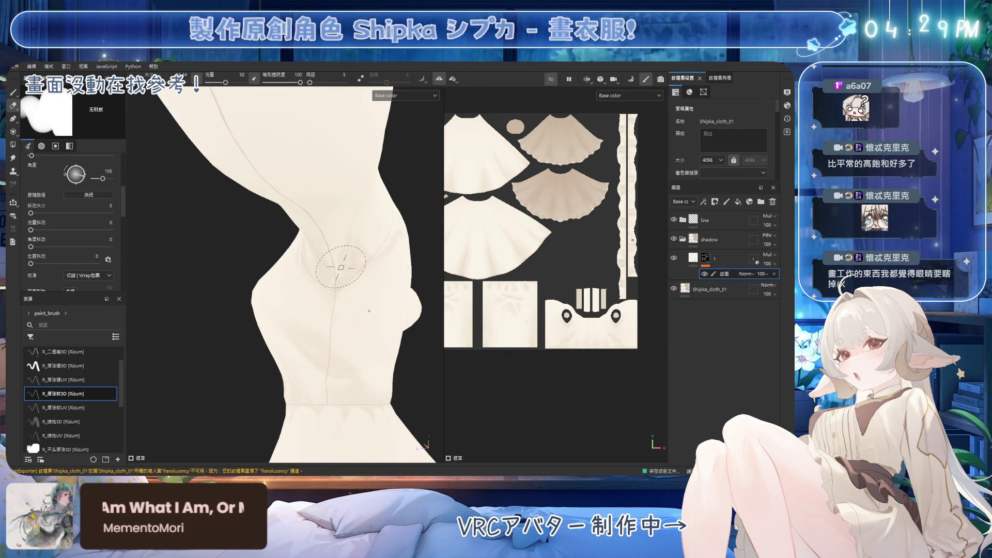
alt+drag(354, 289, 356, 250)
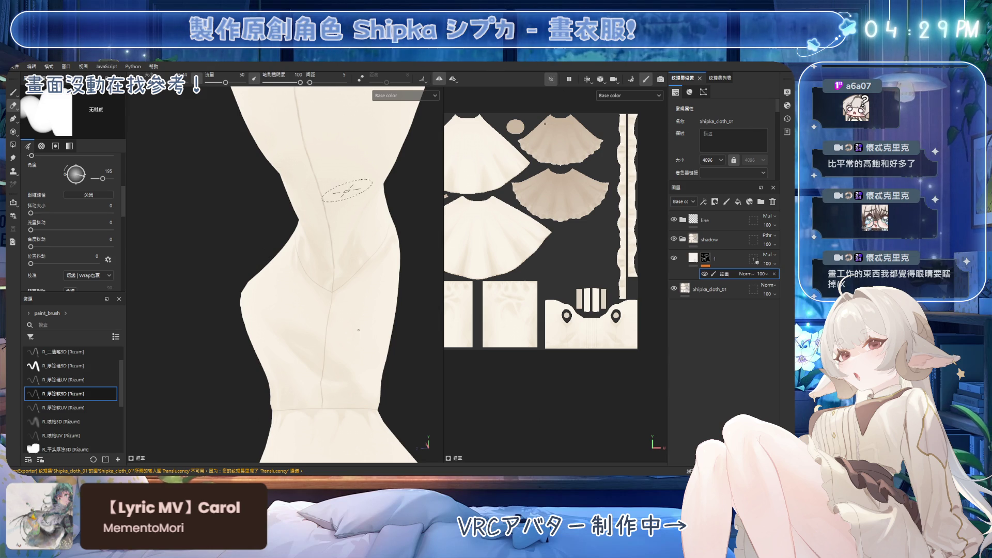
alt+drag(363, 272, 315, 255)
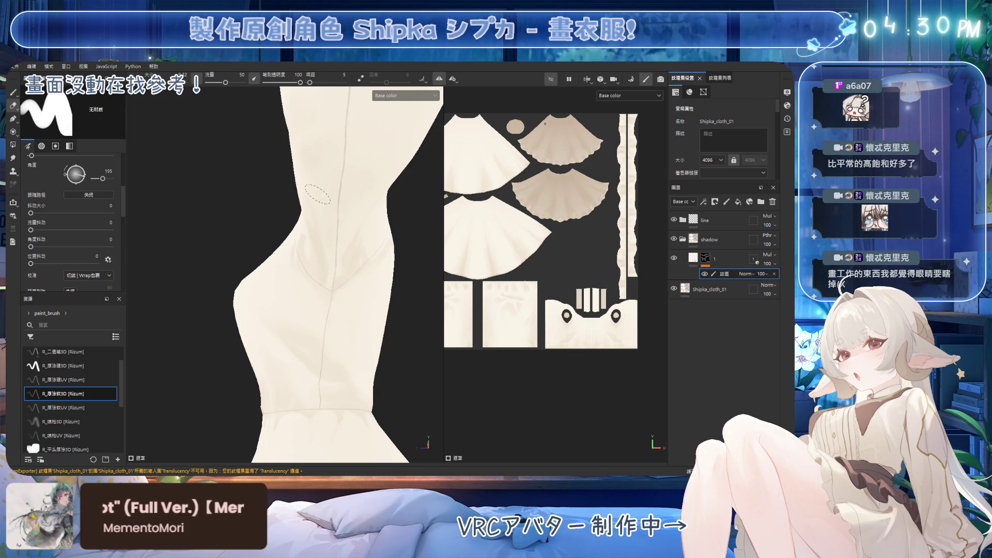
mouse_move(319, 217)
alt+mouse_down()
mouse_move(328, 217)
mouse_move(311, 230)
mouse_move(308, 263)
alt+mouse_up()
Step: Resize the Paint brush to a large soft tip and shade the upper sleeve
key(1)
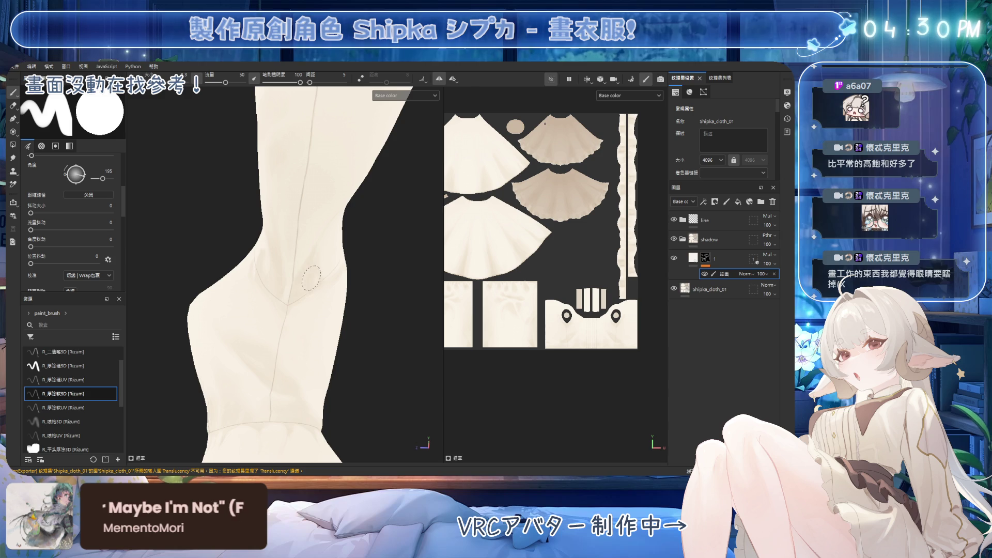
mouse_move(310, 282)
alt+mouse_down()
mouse_move(299, 244)
mouse_move(266, 254)
mouse_move(288, 232)
alt+mouse_up()
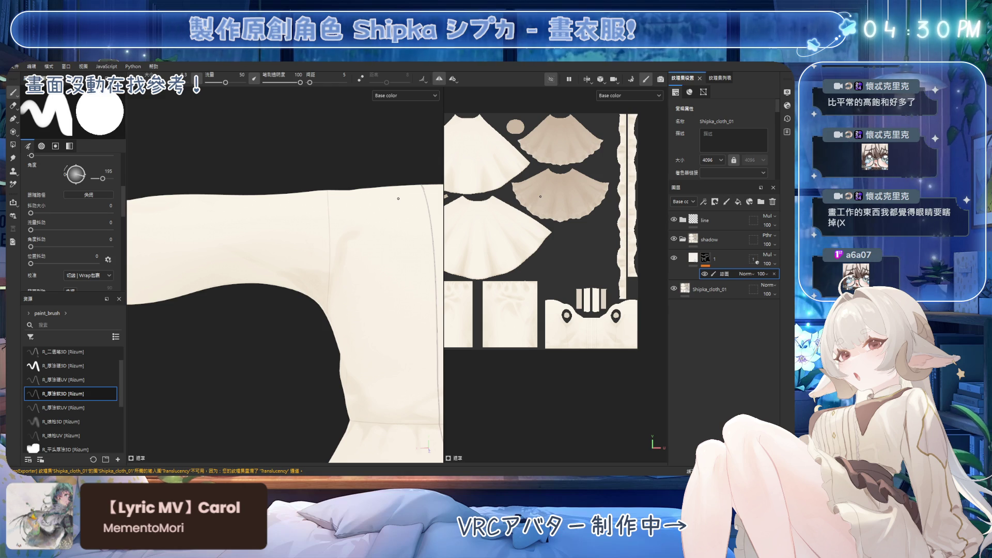
alt+drag(266, 253, 274, 266)
key(e)
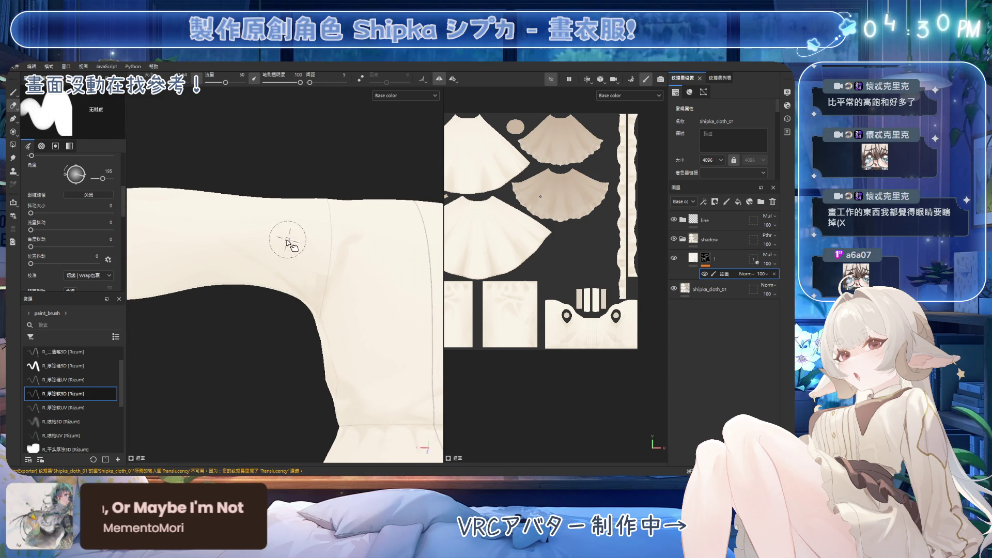
key(b)
alt+drag(284, 243, 246, 236)
ctrl+right_drag(243, 238, 234, 240)
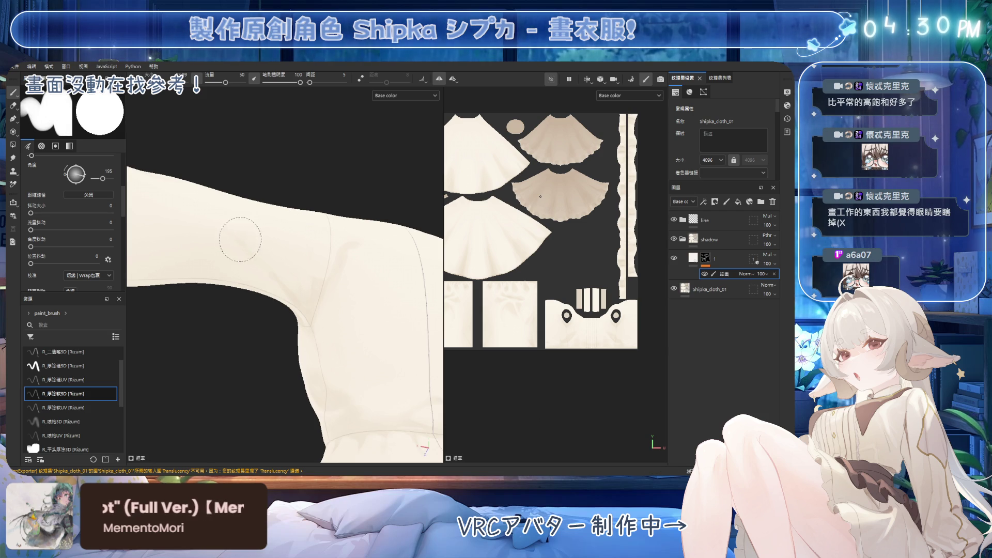
mouse_move(287, 284)
alt+mouse_down()
mouse_move(256, 272)
mouse_move(265, 275)
mouse_move(250, 248)
alt+mouse_up()
ctrl+right_drag(250, 248, 237, 257)
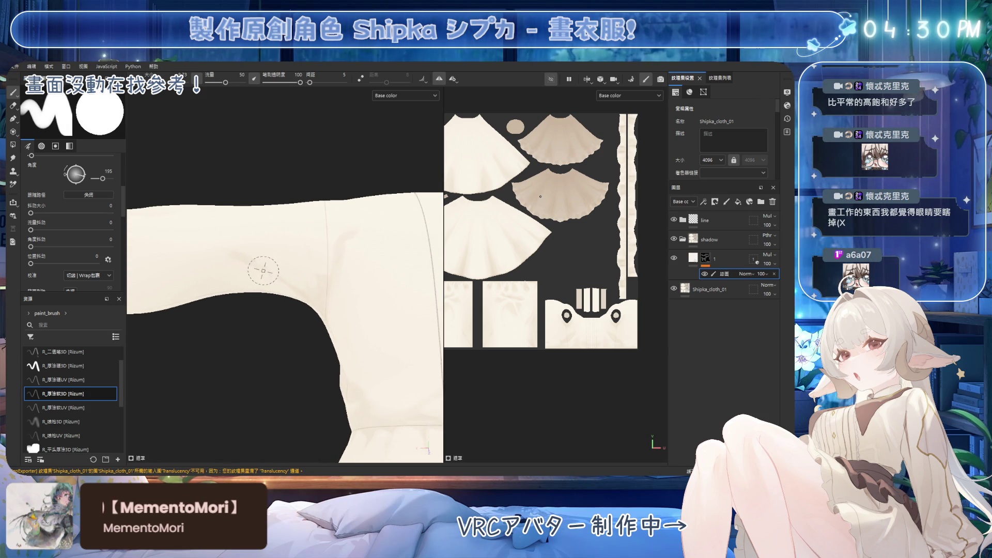
mouse_move(254, 249)
alt+mouse_down()
mouse_move(299, 246)
mouse_move(307, 263)
alt+mouse_up()
mouse_move(382, 174)
alt+mouse_down()
mouse_move(293, 173)
mouse_move(291, 382)
mouse_move(295, 320)
mouse_move(261, 230)
mouse_move(289, 261)
mouse_move(326, 271)
mouse_move(288, 305)
alt+mouse_up()
Step: Soften the sleeve shading with a large, soft-edged Eraser
key(e)
key(1)
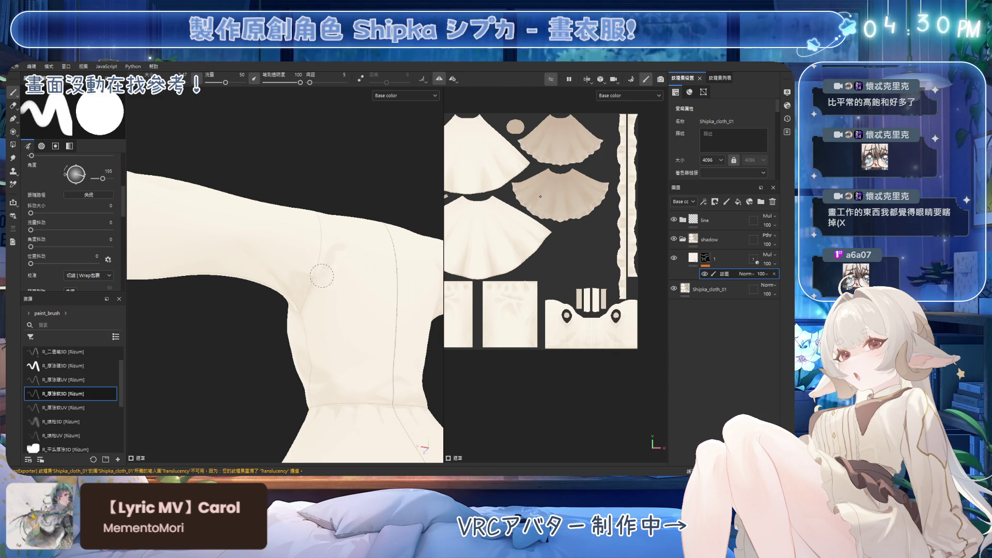
ctrl+right_drag(331, 284, 351, 278)
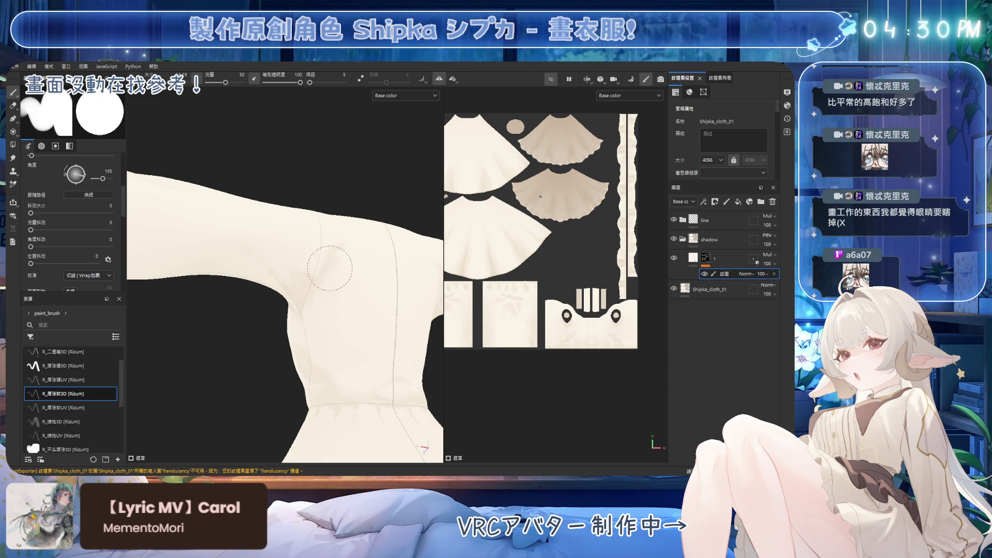
mouse_move(311, 310)
alt+mouse_down()
mouse_move(325, 301)
mouse_move(326, 321)
mouse_move(344, 256)
alt+mouse_up()
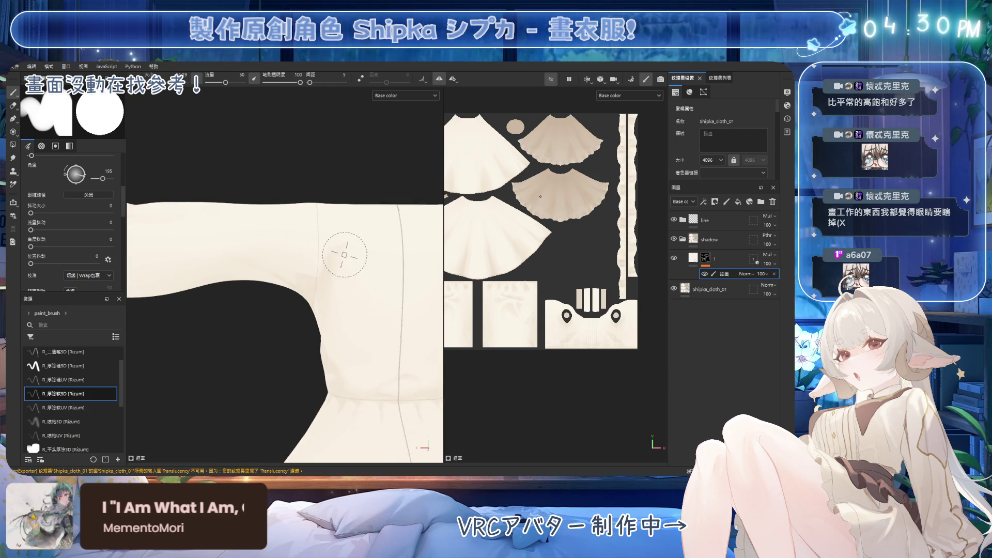
key(2)
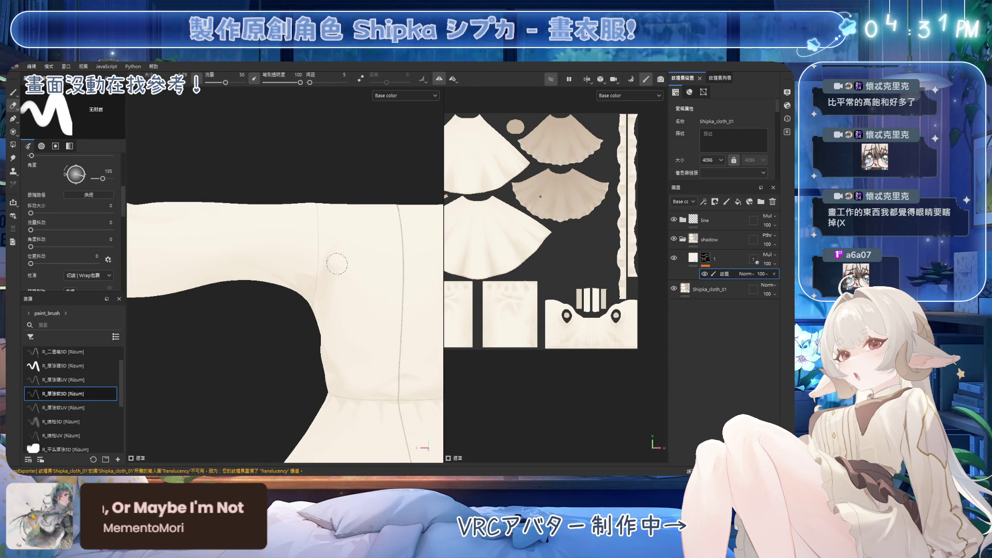
mouse_move(334, 259)
ctrl+right_down()
mouse_move(325, 262)
mouse_move(343, 276)
mouse_move(331, 282)
ctrl+right_up()
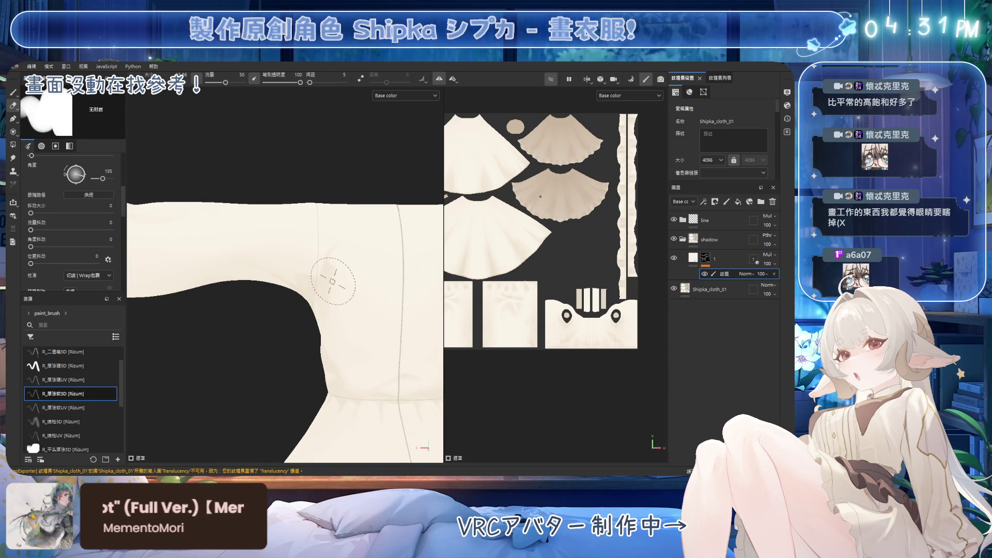
mouse_move(331, 282)
alt+mouse_down()
mouse_move(295, 174)
mouse_move(349, 282)
alt+mouse_up()
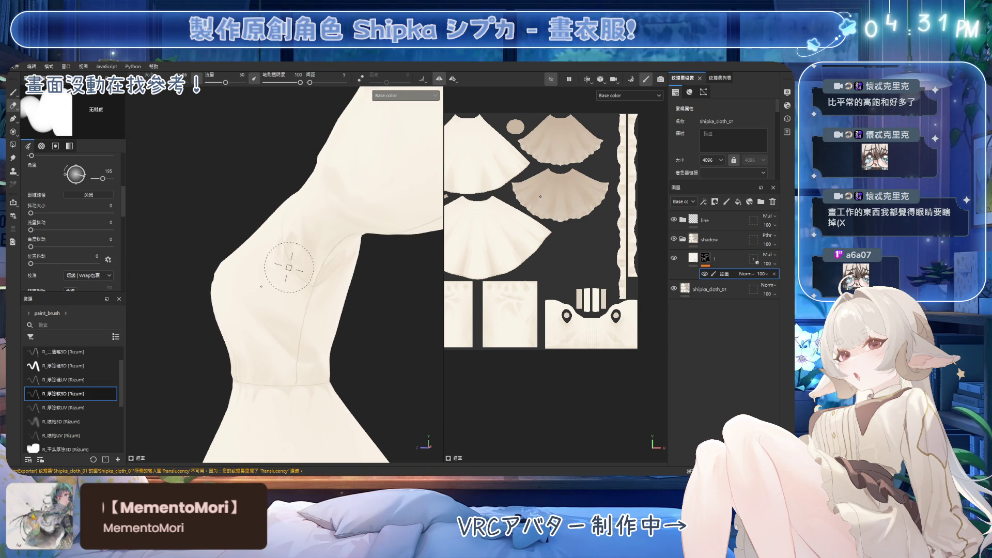
Step: Finish on the Paint brush with the dress's bodice and sleeves facing front
key(1)
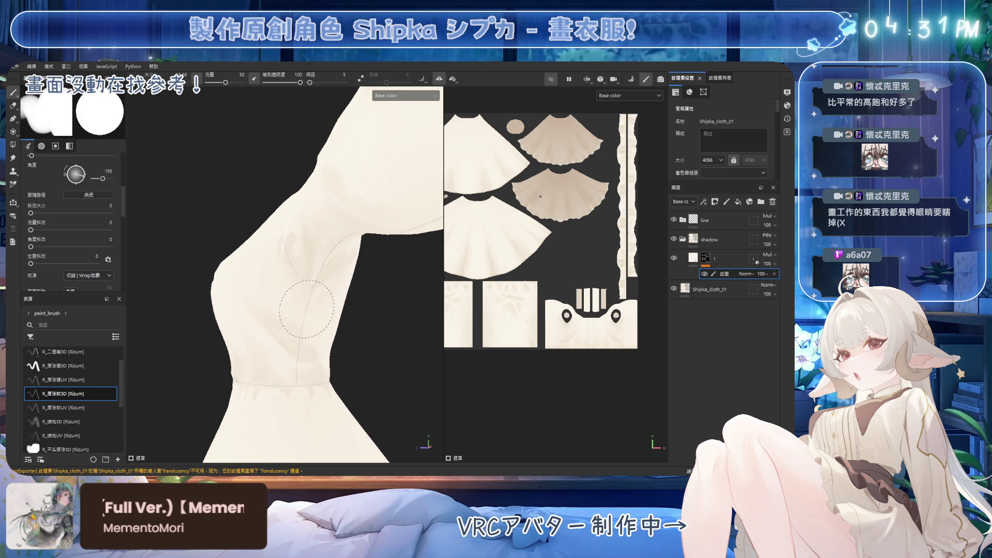
mouse_move(313, 299)
alt+mouse_down()
mouse_move(331, 296)
mouse_move(313, 310)
mouse_move(328, 287)
alt+mouse_up()
key(e)
key(b)
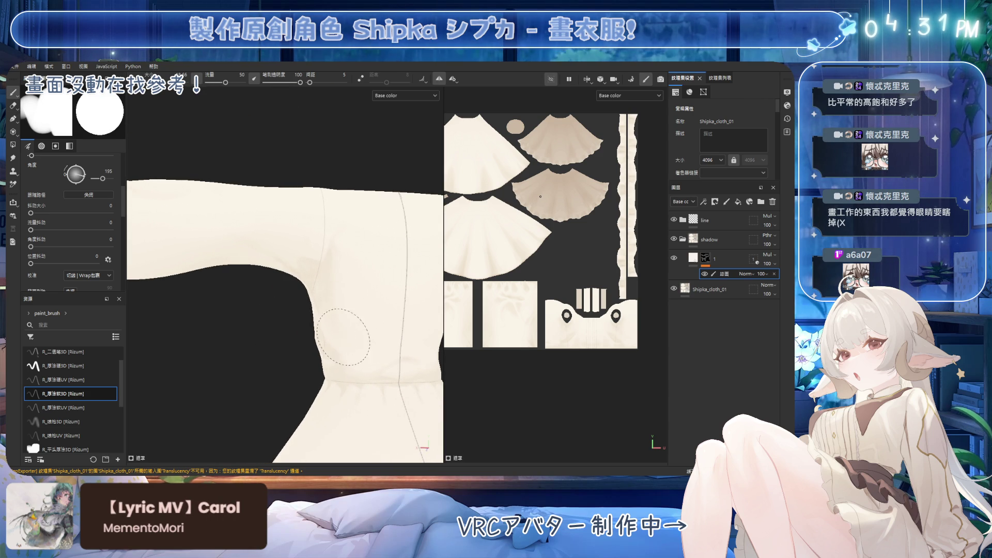
mouse_move(342, 337)
alt+mouse_down()
mouse_move(326, 296)
mouse_move(295, 281)
mouse_move(353, 292)
mouse_move(326, 346)
mouse_move(310, 248)
alt+mouse_up()
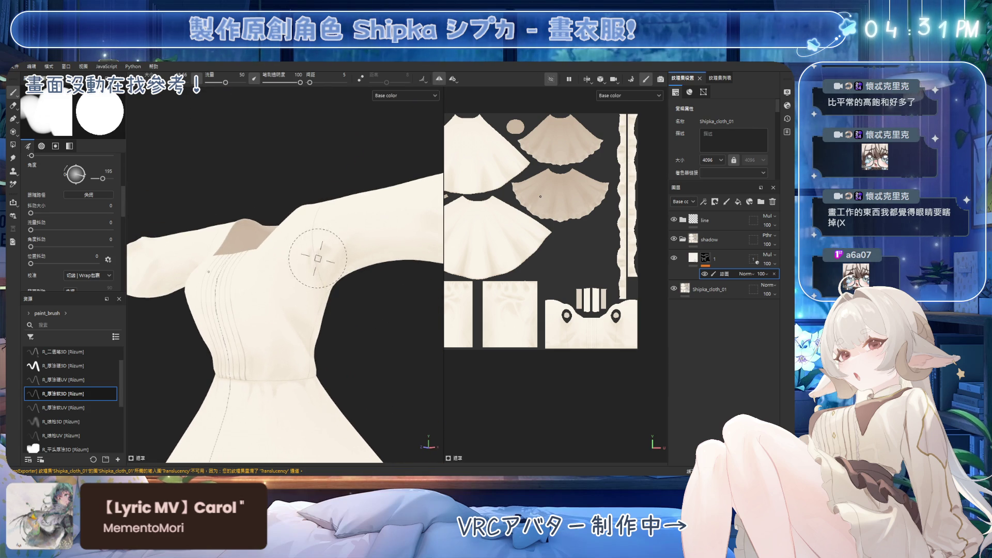
key(e)
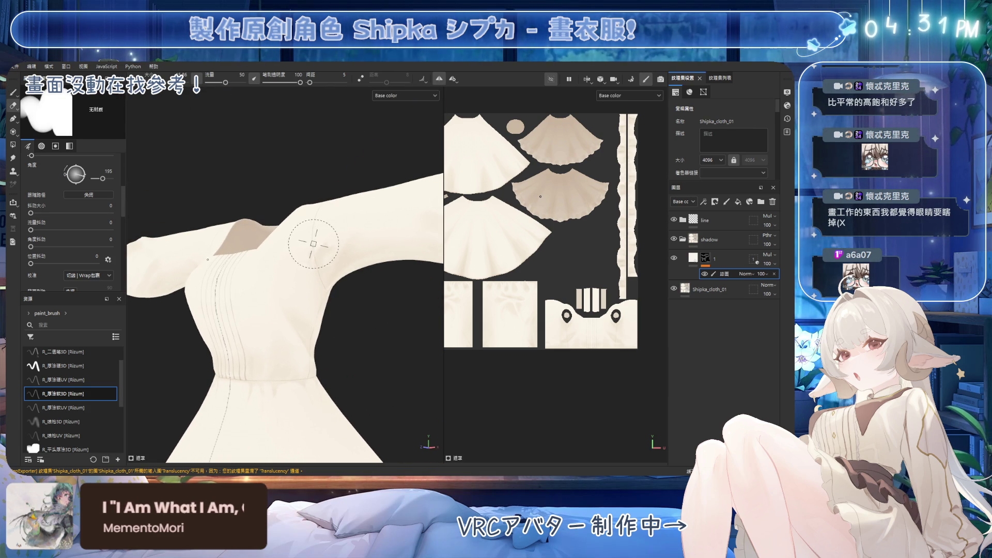
mouse_move(310, 245)
alt+mouse_down()
mouse_move(343, 237)
mouse_move(322, 241)
alt+mouse_up()
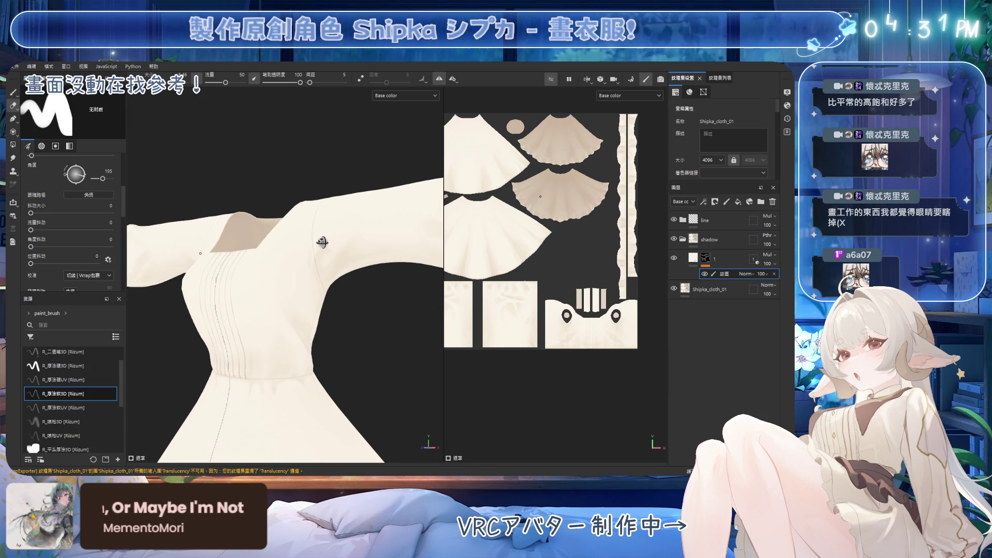
alt+drag(303, 293, 307, 259)
key(1)
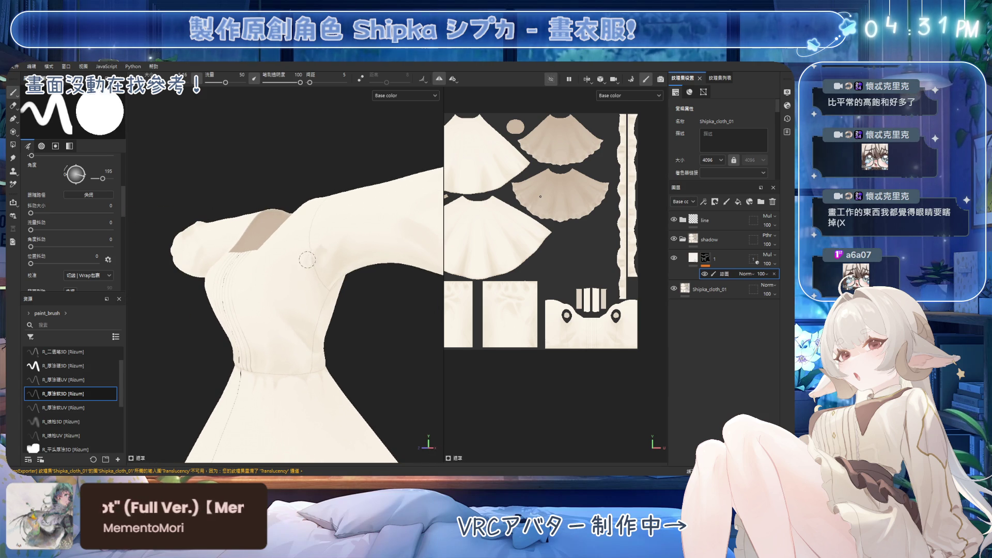
mouse_move(346, 292)
alt+mouse_down()
mouse_move(332, 253)
mouse_move(305, 279)
mouse_move(321, 312)
mouse_move(332, 280)
mouse_move(342, 286)
alt+mouse_up()
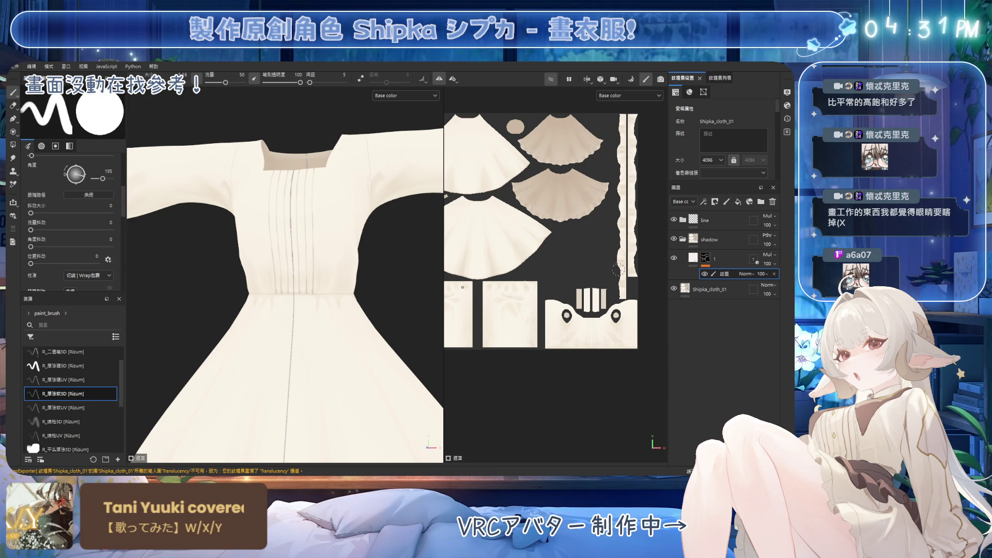
Step: Display the shading layer's mask as a grayscale map in both viewports
scroll(336, 296, down, 6)
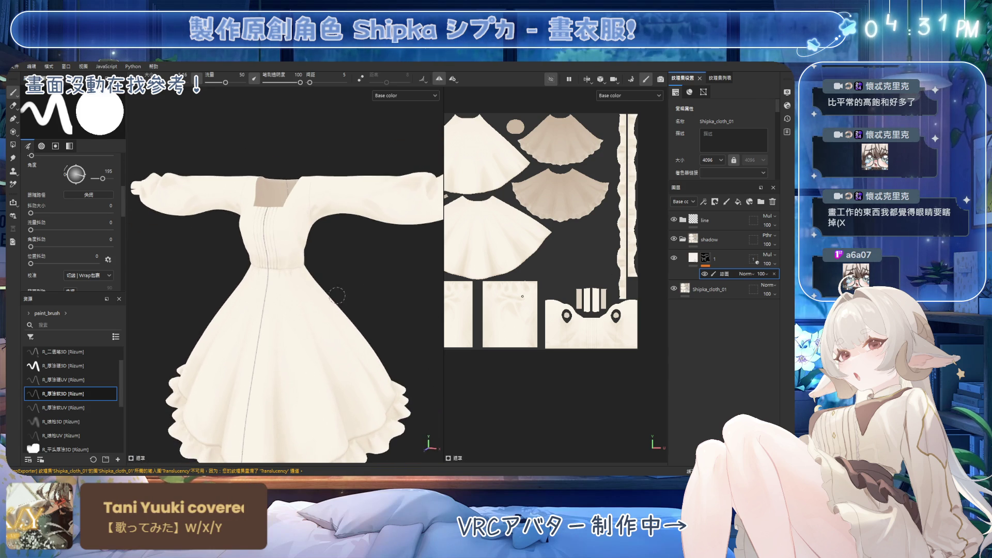
scroll(336, 296, up, 5)
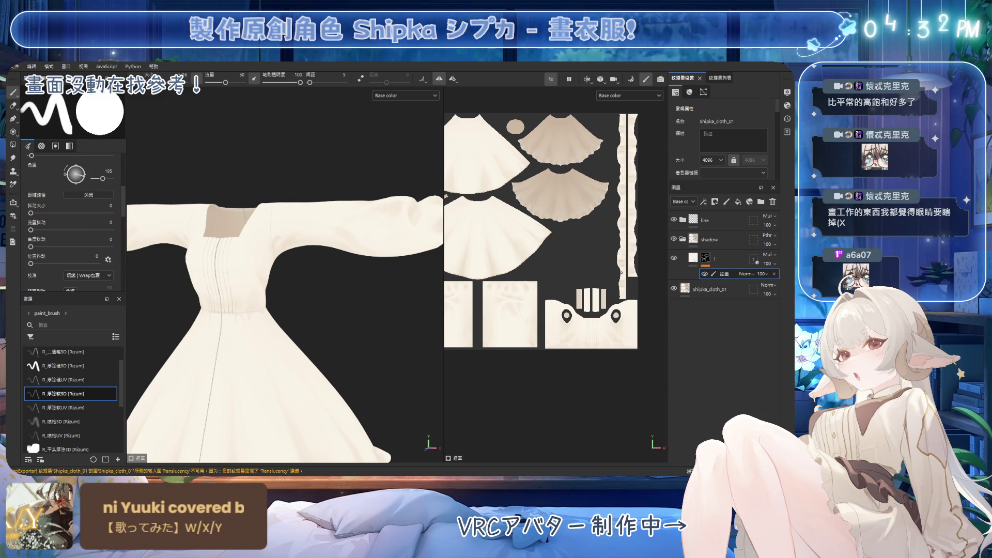
mouse_move(410, 202)
alt+mouse_down()
mouse_move(372, 217)
mouse_move(287, 293)
mouse_move(327, 171)
mouse_move(283, 190)
mouse_move(423, 214)
alt+mouse_up()
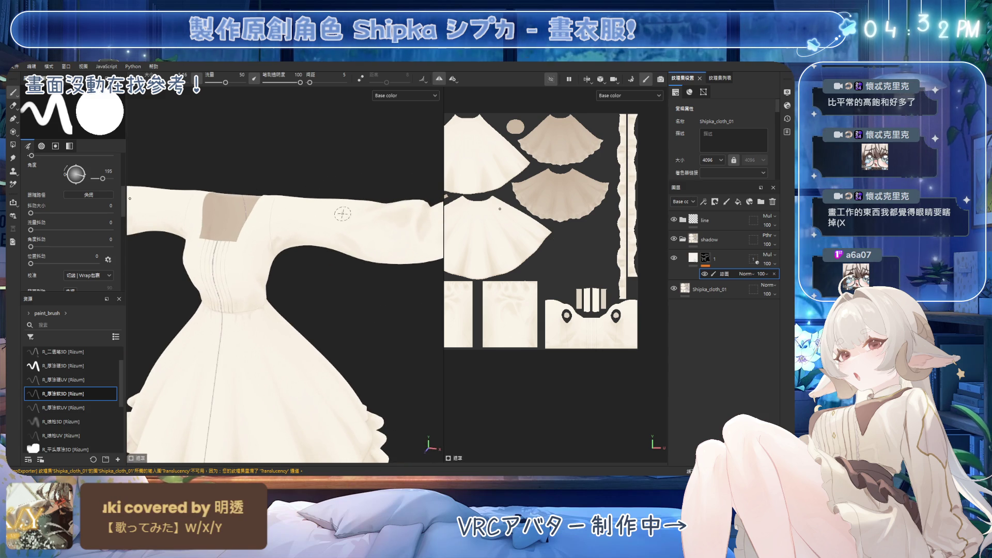
alt+click(705, 258)
alt+drag(361, 268, 403, 227)
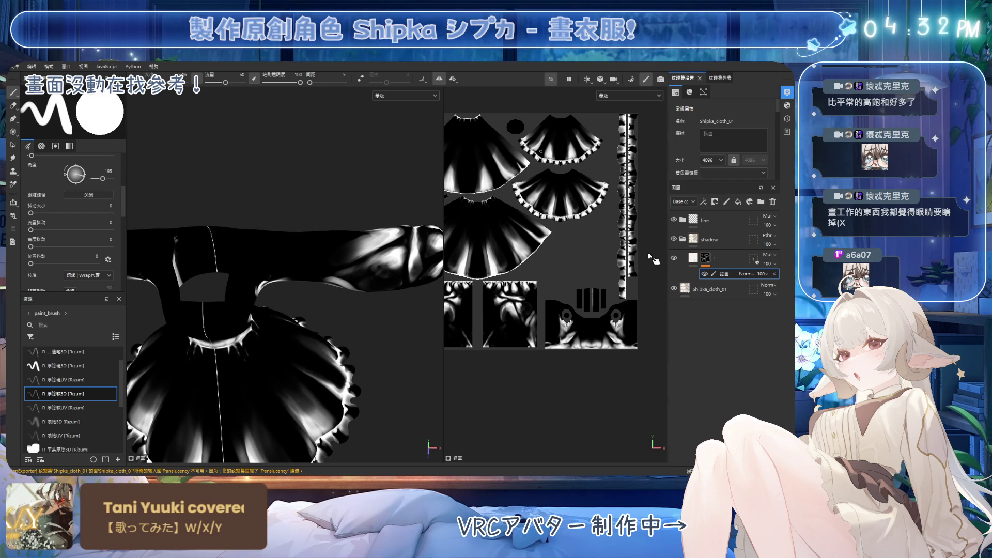
Step: Turn on the wireframe and paint a soft grey shading wash across the sleeve
key(alt+w)
alt+drag(360, 277, 392, 258)
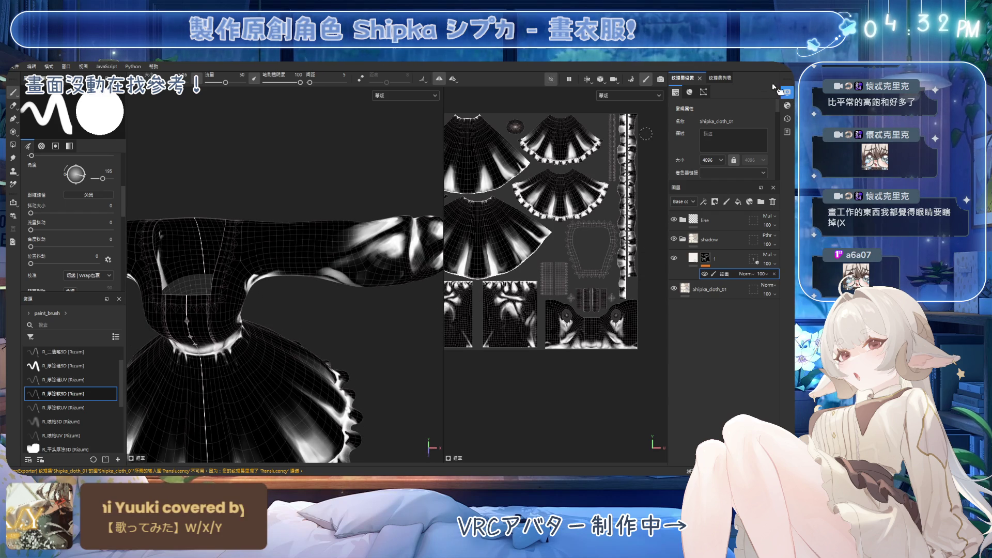
mouse_move(362, 310)
alt+mouse_down()
mouse_move(352, 291)
mouse_move(275, 269)
alt+mouse_up()
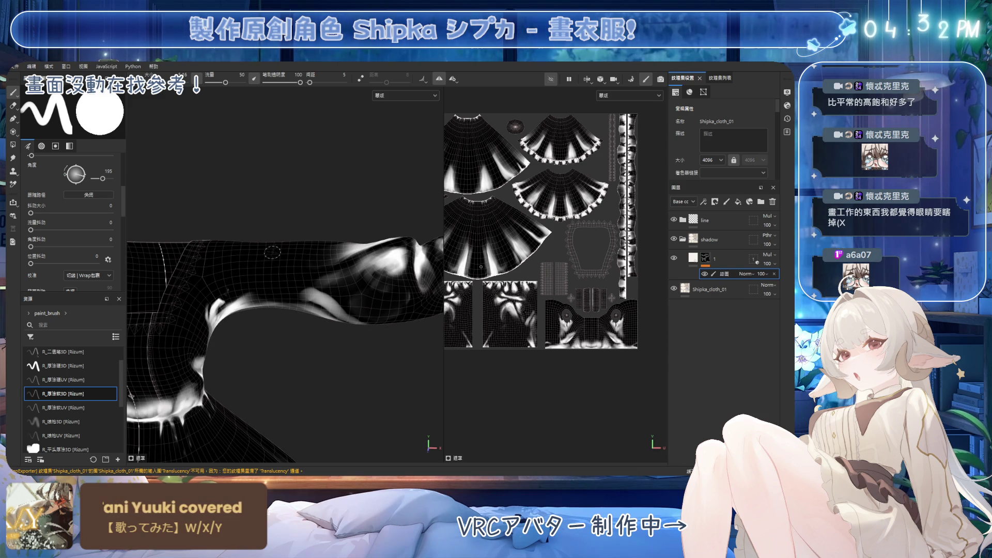
mouse_move(276, 269)
ctrl+right_down()
mouse_move(303, 258)
mouse_move(278, 260)
ctrl+right_up()
mouse_move(279, 260)
mouse_down()
mouse_move(324, 267)
mouse_move(285, 263)
mouse_move(281, 244)
mouse_up()
Step: Erase parts of the sleeve shading with a much larger eraser
key(e)
ctrl+right_drag(281, 244, 313, 246)
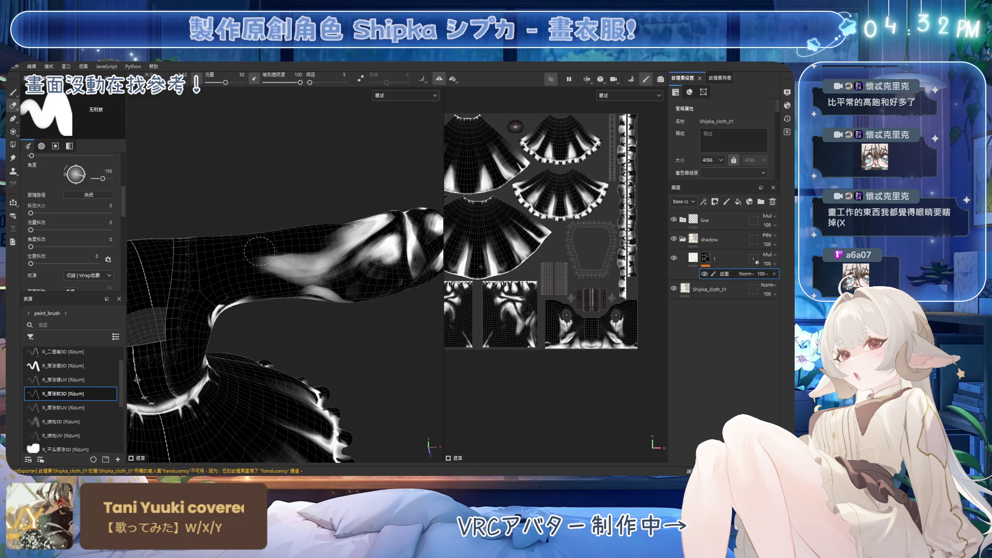
alt+drag(259, 266, 253, 265)
ctrl+right_drag(253, 264, 247, 262)
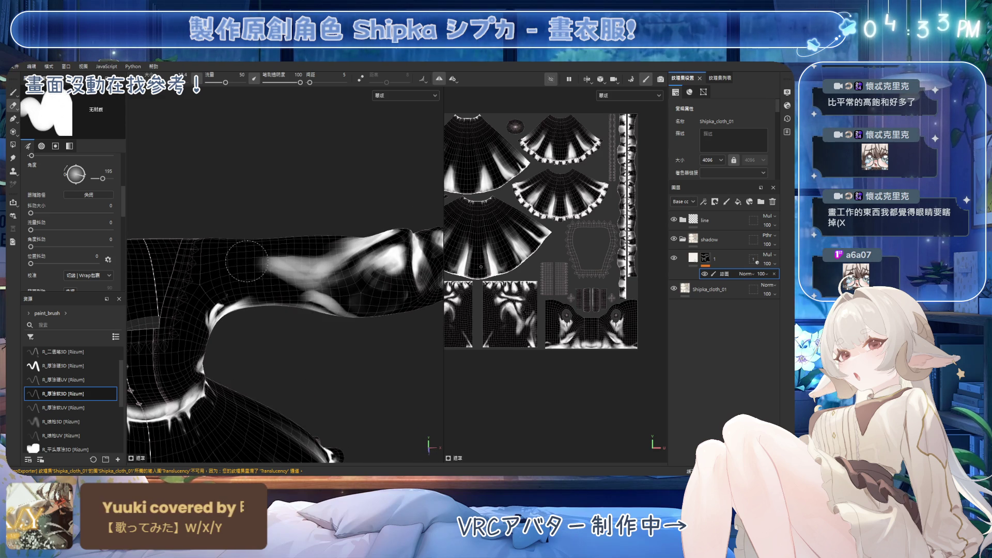
alt+drag(323, 296, 260, 273)
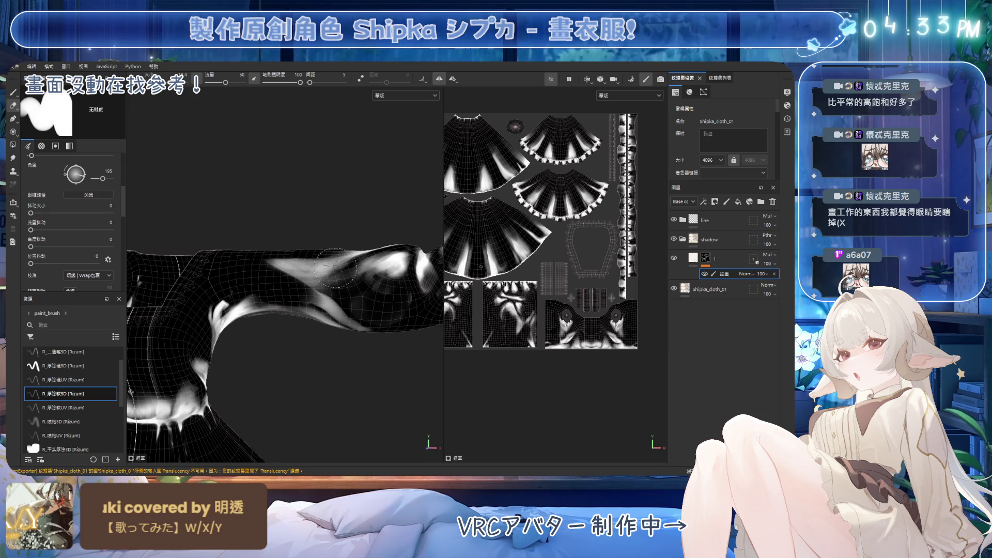
alt+drag(336, 273, 315, 262)
Step: Touch up the sleeve mask with brush and a smaller eraser, then show the base colour
key(p)
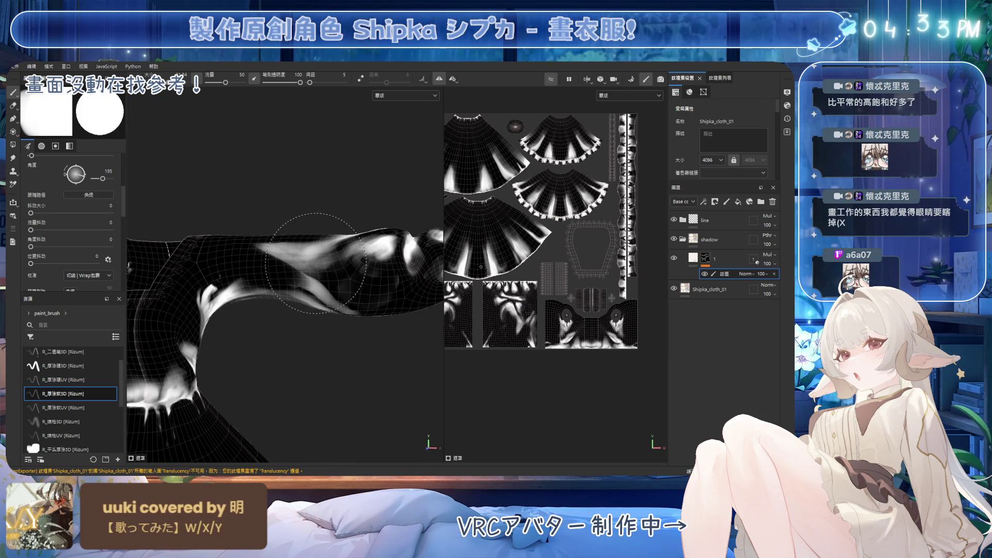
alt+drag(344, 274, 373, 270)
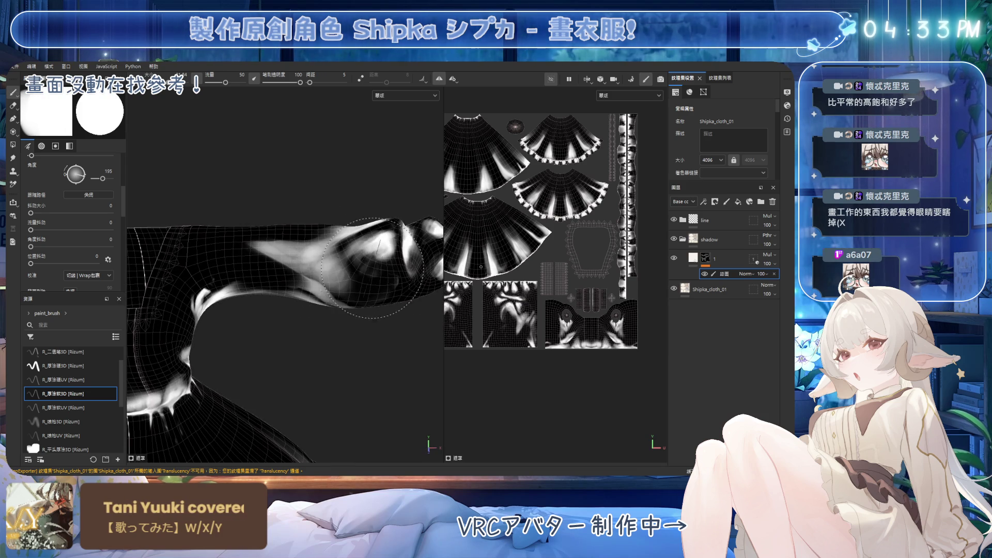
key(e)
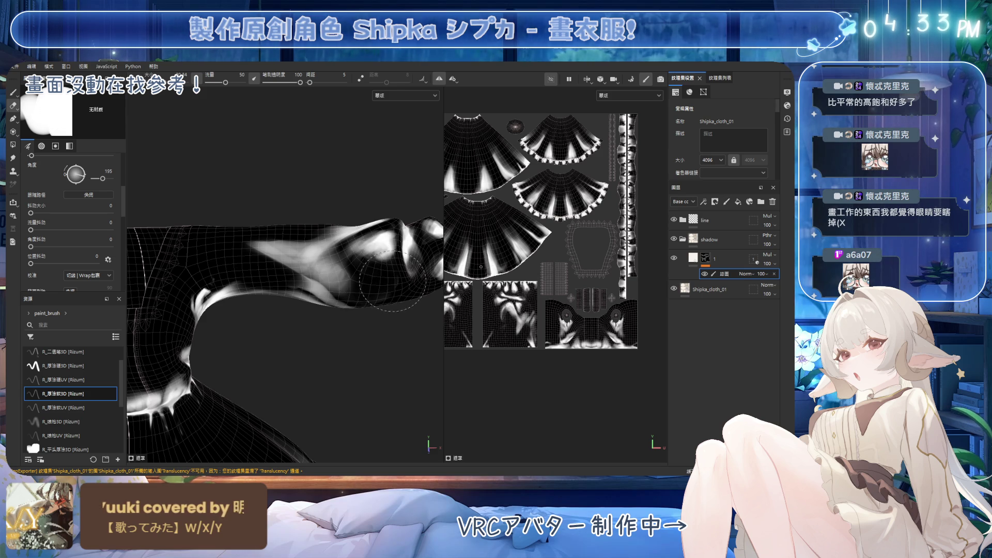
mouse_move(382, 279)
alt+mouse_down()
mouse_move(338, 277)
mouse_move(351, 213)
alt+mouse_up()
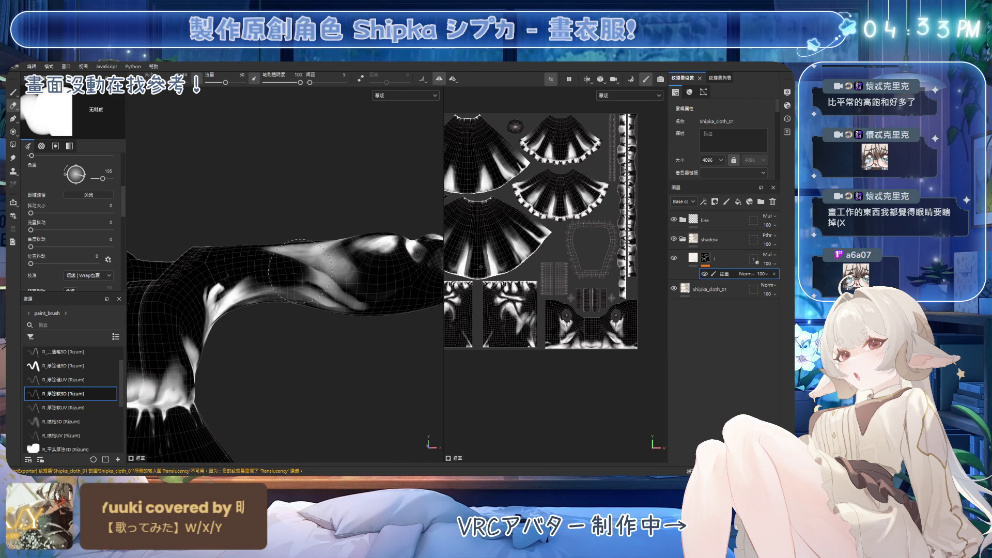
key([)
key([)
key([)
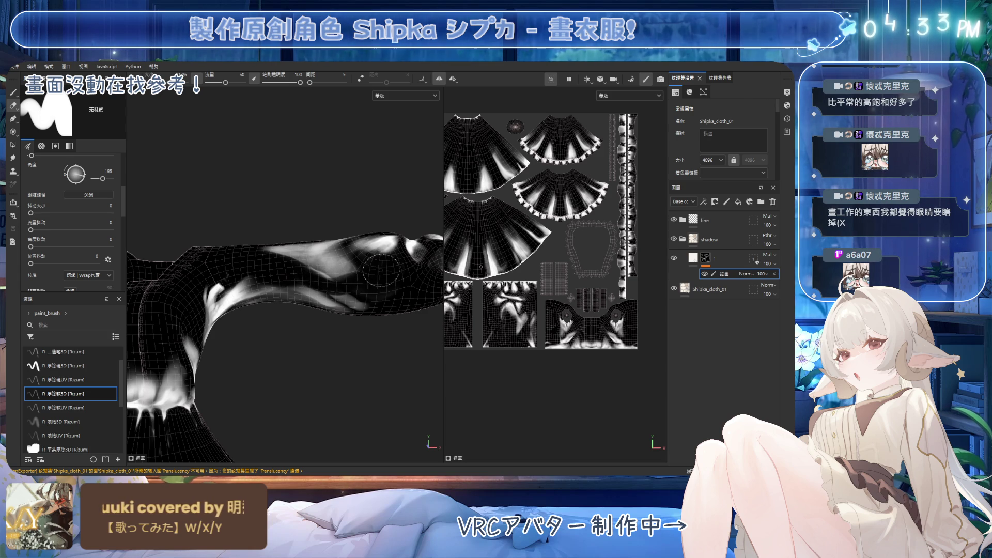
alt+drag(351, 256, 324, 234)
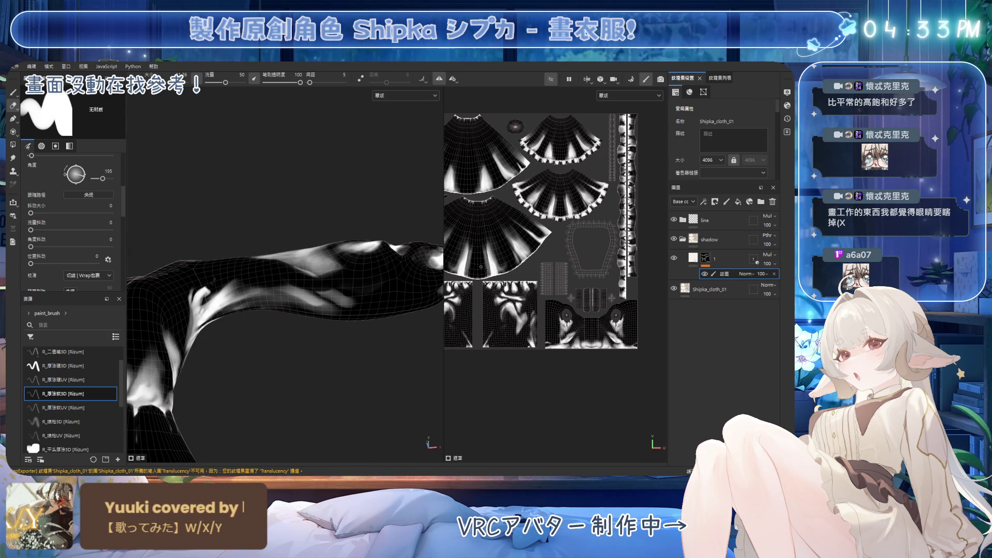
mouse_move(369, 261)
alt+mouse_down()
mouse_move(348, 233)
mouse_move(372, 294)
mouse_move(356, 265)
mouse_move(255, 317)
mouse_move(343, 336)
mouse_move(331, 280)
alt+mouse_up()
alt+click(706, 259)
scroll(331, 281, down, 5)
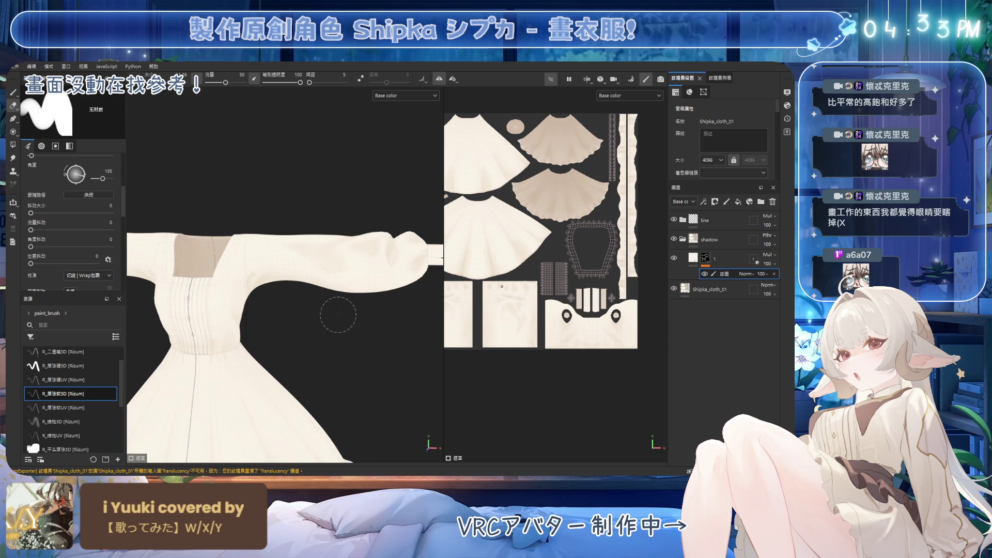
Step: Hide the wireframe overlay while zoomed in on the sleeve
scroll(322, 308, up, 5)
mouse_move(383, 259)
alt+mouse_down()
mouse_move(368, 317)
mouse_move(360, 246)
mouse_move(351, 289)
mouse_move(372, 258)
alt+mouse_up()
click(787, 93)
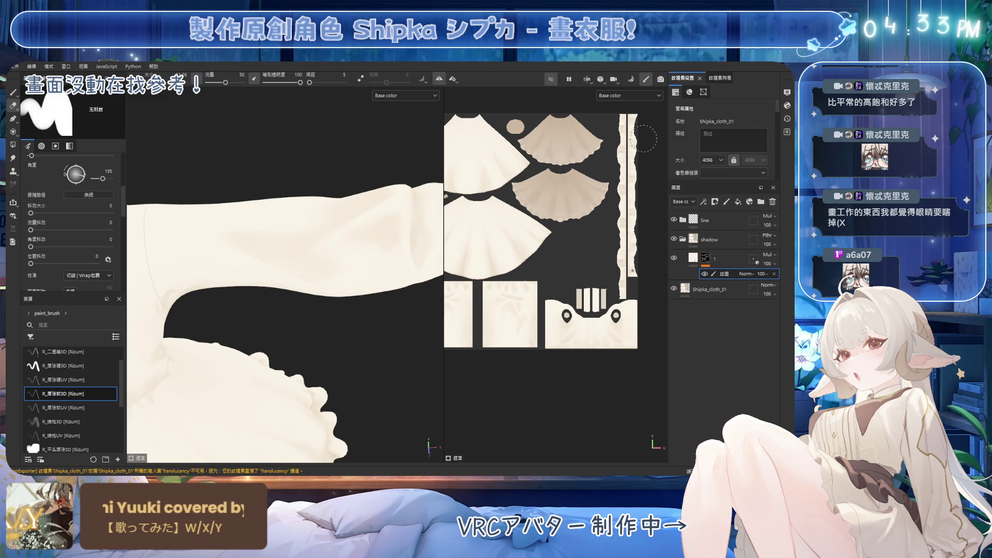
Step: Load the R_噴槍3D airbrush preset and save the project
mouse_move(387, 309)
alt+mouse_down()
mouse_move(361, 228)
mouse_move(380, 257)
alt+mouse_up()
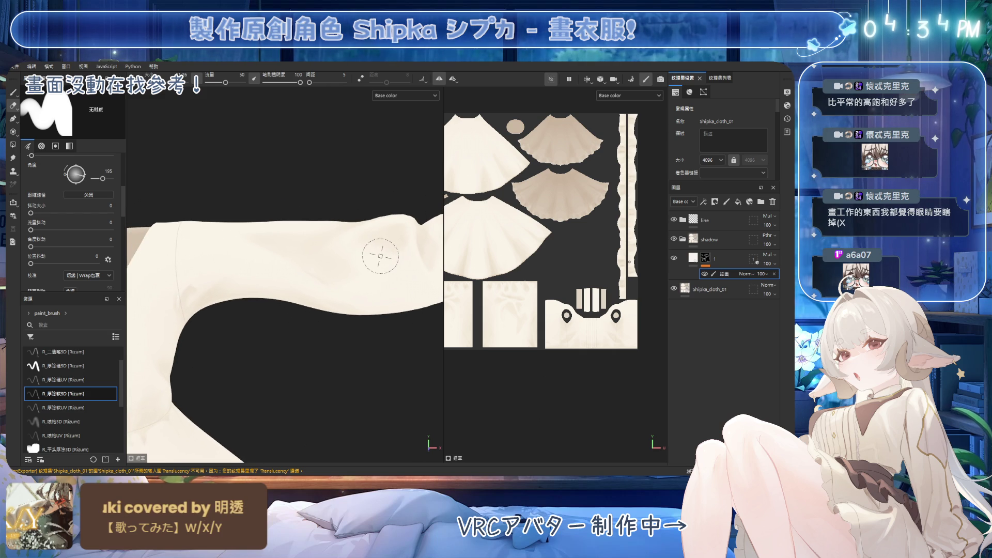
mouse_move(270, 195)
alt+mouse_down()
mouse_move(257, 221)
mouse_move(276, 235)
mouse_move(291, 285)
mouse_move(274, 258)
alt+mouse_up()
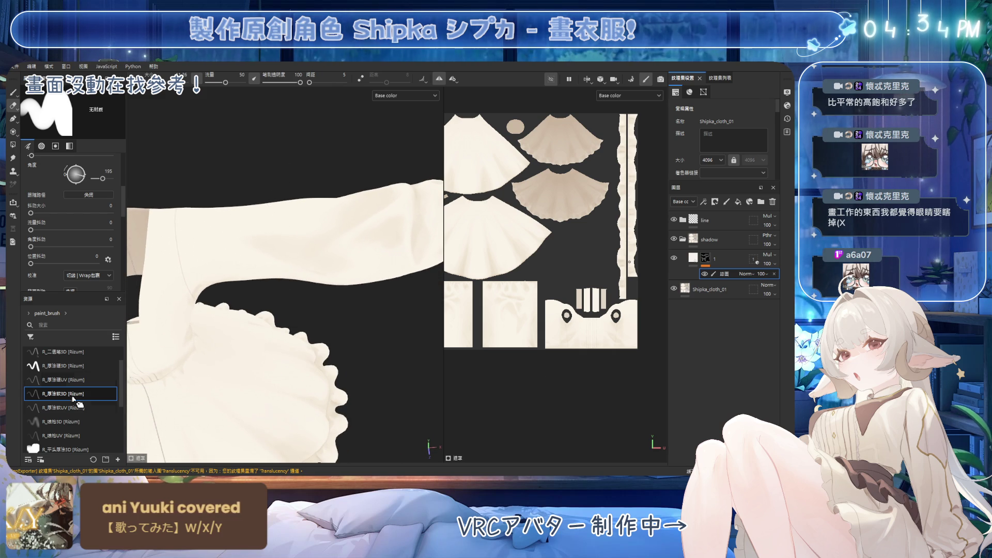
click(62, 421)
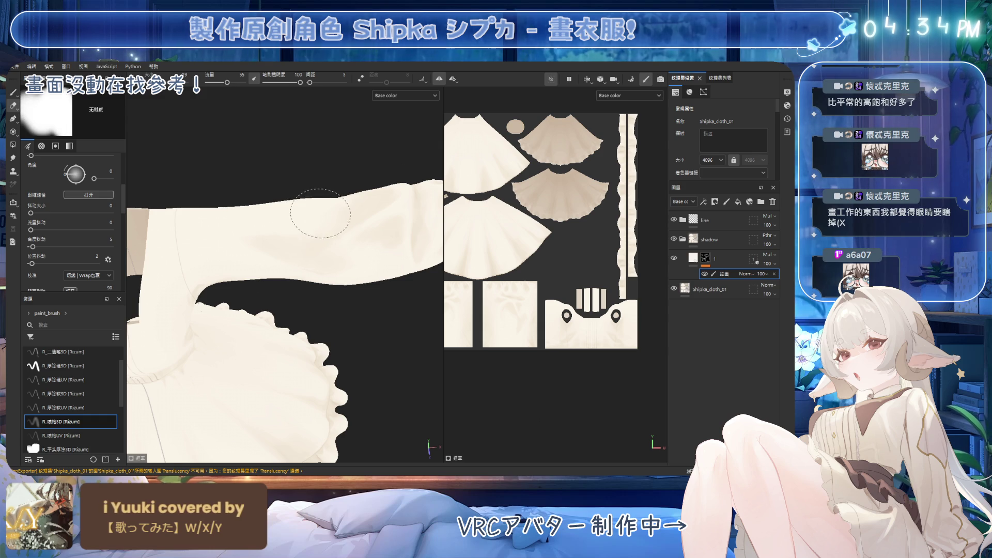
key(ctrl+s)
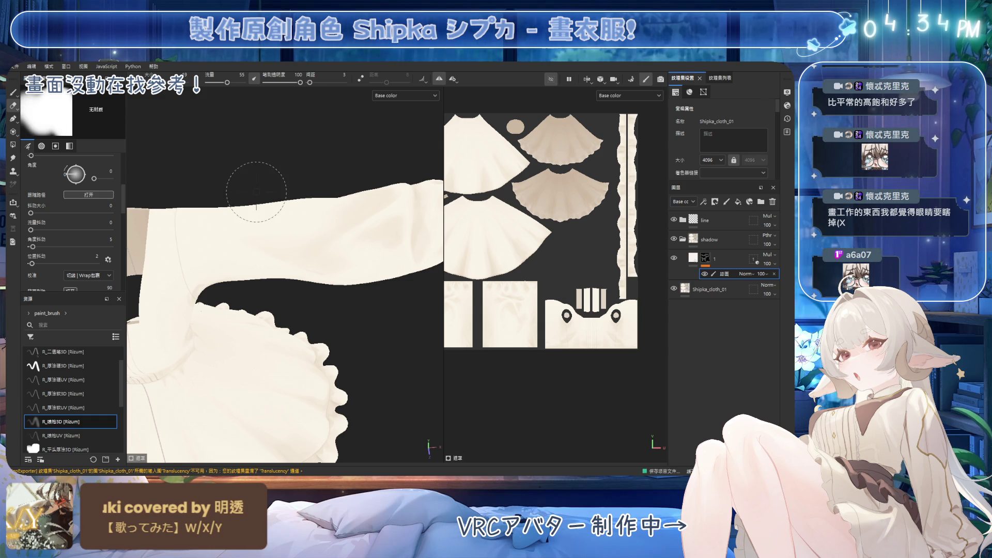